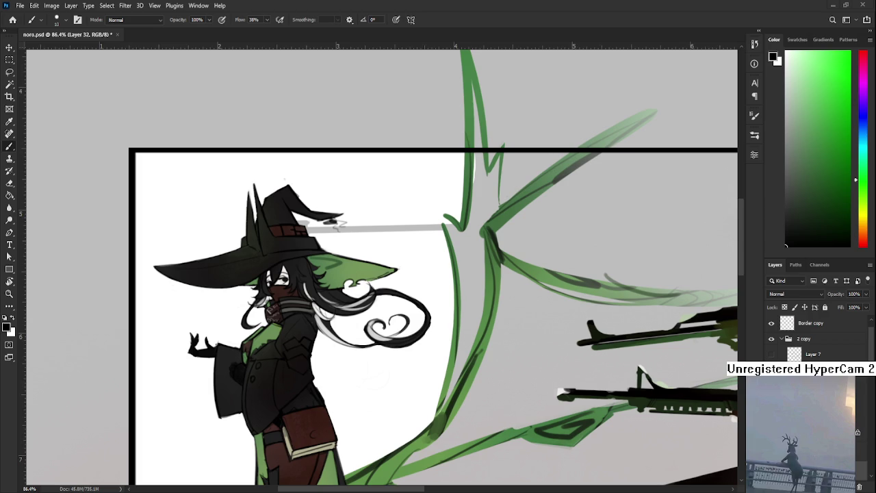
# Sample the ear's green and paint a darker spiral on the witch's ear.
pyautogui.scroll(2, 342, 324)
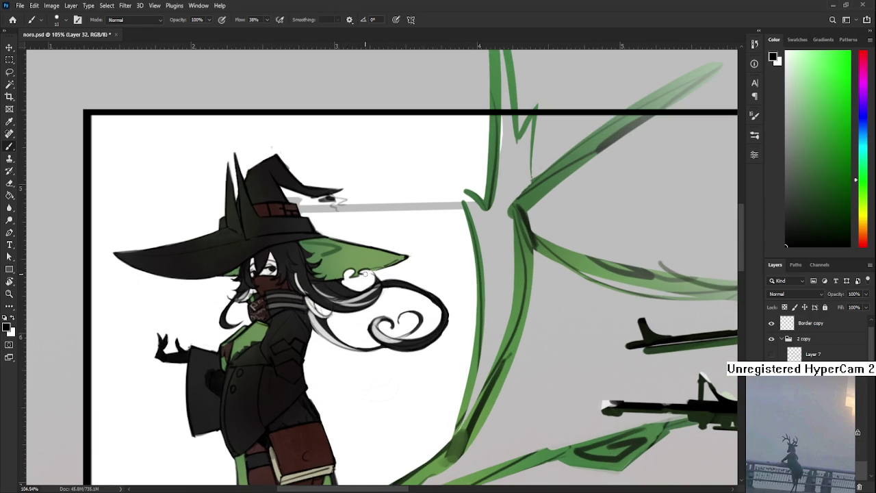
pyautogui.keyDown('alt'); pyautogui.click(336, 250); pyautogui.keyUp('alt')
pyautogui.moveTo(337, 249)
pyautogui.mouseDown()
pyautogui.moveTo(324, 275)
pyautogui.moveTo(344, 293)
pyautogui.moveTo(327, 282)
pyautogui.moveTo(339, 295)
pyautogui.moveTo(371, 288)
pyautogui.moveTo(349, 301)
pyautogui.mouseUp()
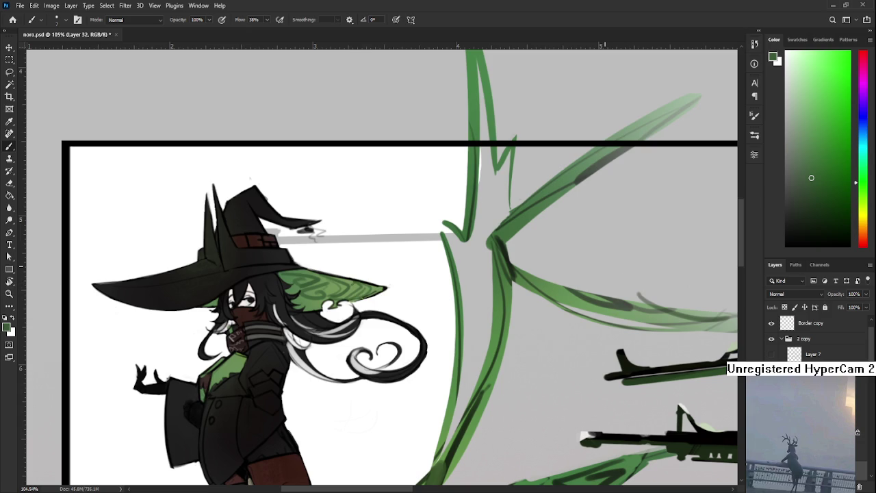
# Brush near-black swirl strokes onto the green underside of the hat brim.
pyautogui.moveTo(810, 210); pyautogui.dragTo(785, 239)
pyautogui.moveTo(290, 273)
pyautogui.mouseDown()
pyautogui.moveTo(314, 276)
pyautogui.moveTo(303, 284)
pyautogui.mouseUp()
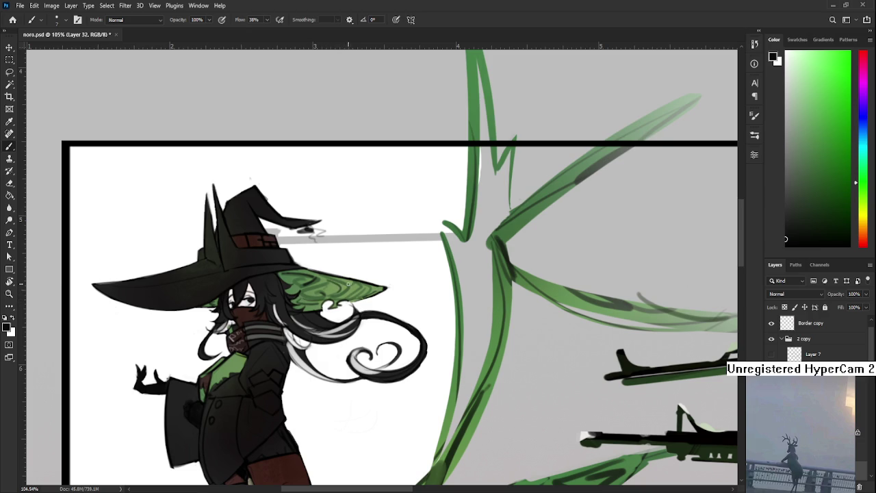
pyautogui.scroll(-3, 351, 284)
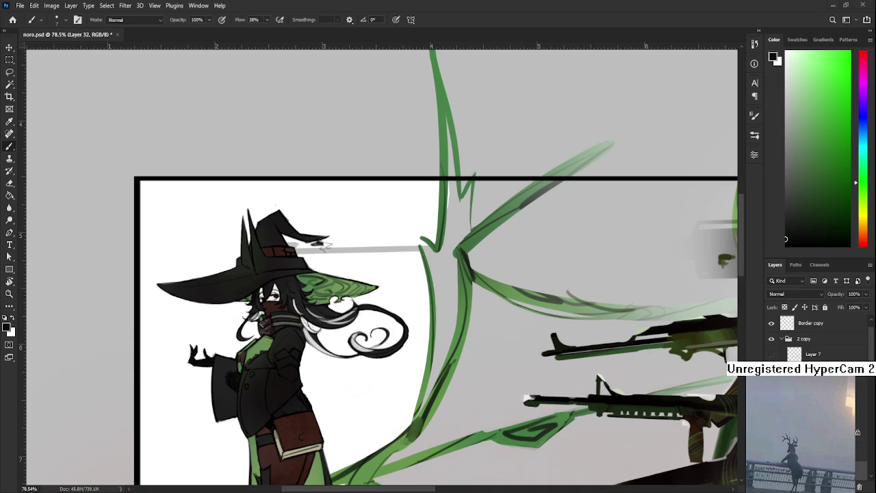
pyautogui.scroll(2, 342, 267)
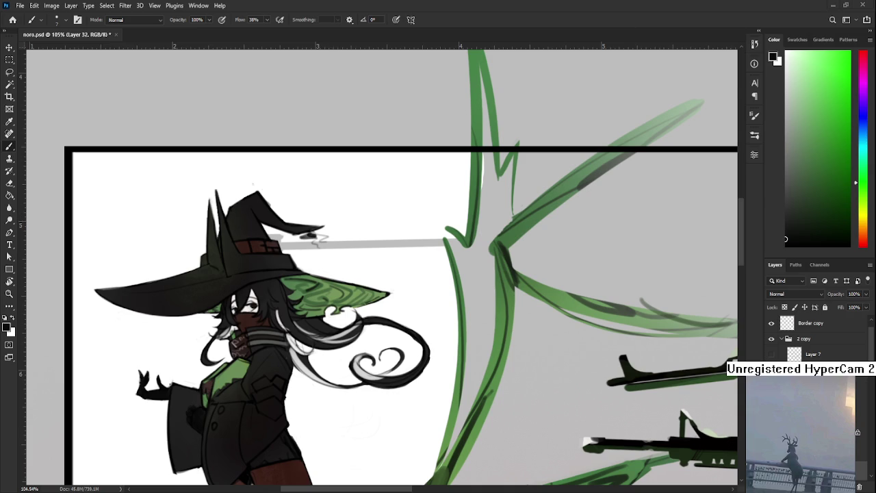
# Undo the last brim squiggles and darken the brim edge with red-black sampled from the hat.
pyautogui.scroll(1, 298, 350)
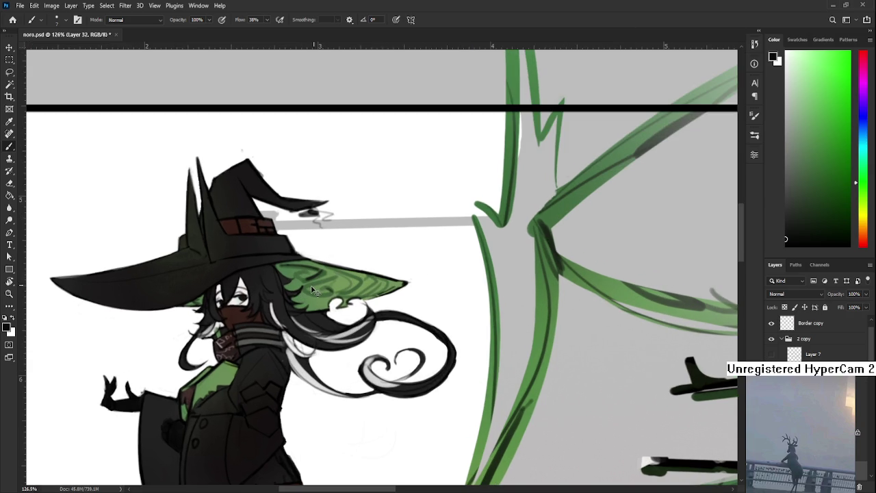
pyautogui.hotkey('ctrl', 'z')
pyautogui.keyDown('alt'); pyautogui.click(356, 293); pyautogui.keyUp('alt')
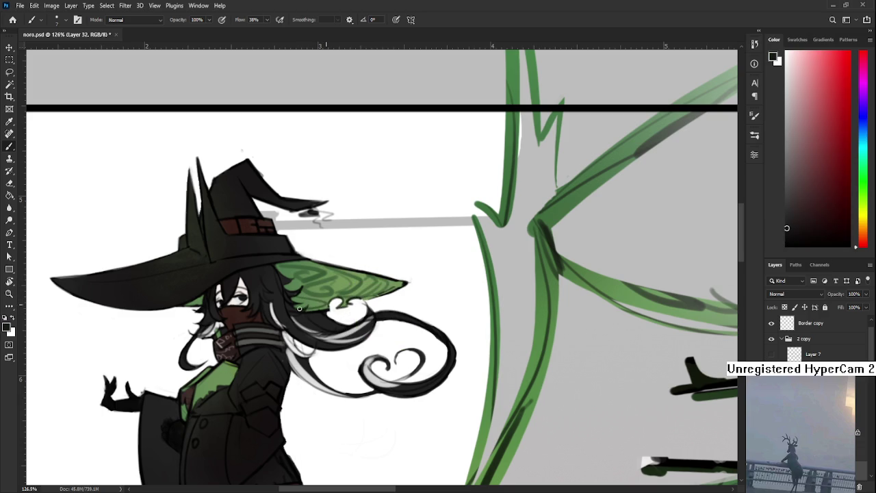
pyautogui.moveTo(278, 271); pyautogui.dragTo(281, 271)
# Zoom out and reposition the view to review the witch figure.
pyautogui.scroll(-1, 281, 273)
pyautogui.scroll(-1, 281, 308)
pyautogui.scroll(-1, 280, 342)
pyautogui.scroll(-1, 301, 335)
pyautogui.scroll(-1, 317, 323)
pyautogui.scroll(-1, 320, 320)
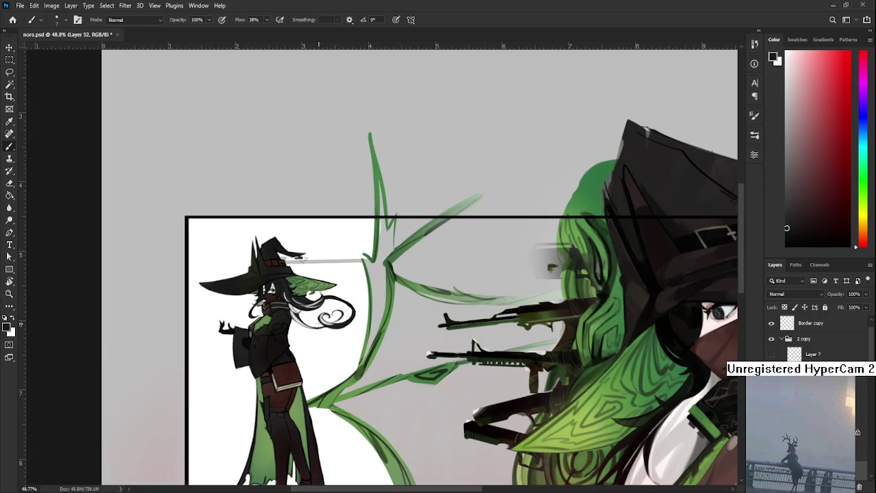
pyautogui.scroll(1, 319, 307)
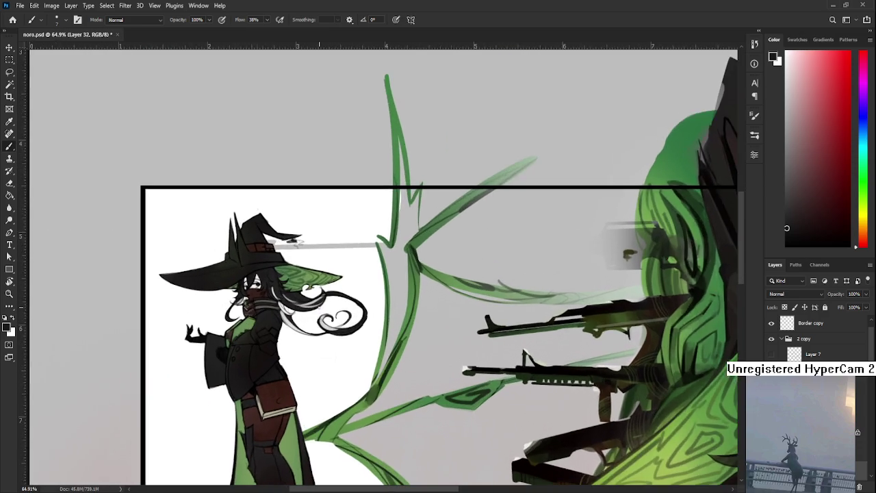
pyautogui.scroll(1, 319, 307)
pyautogui.scroll(1, 319, 307)
pyautogui.moveTo(315, 376); pyautogui.dragTo(327, 329)
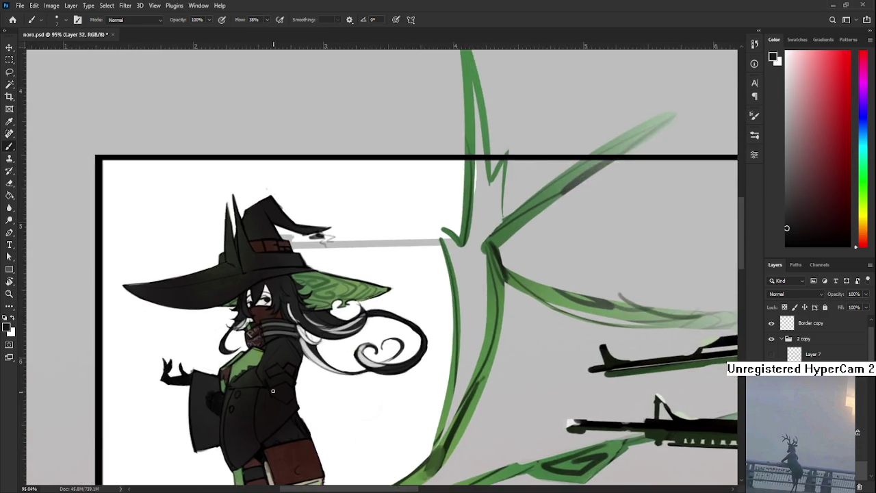
pyautogui.scroll(2, 263, 385)
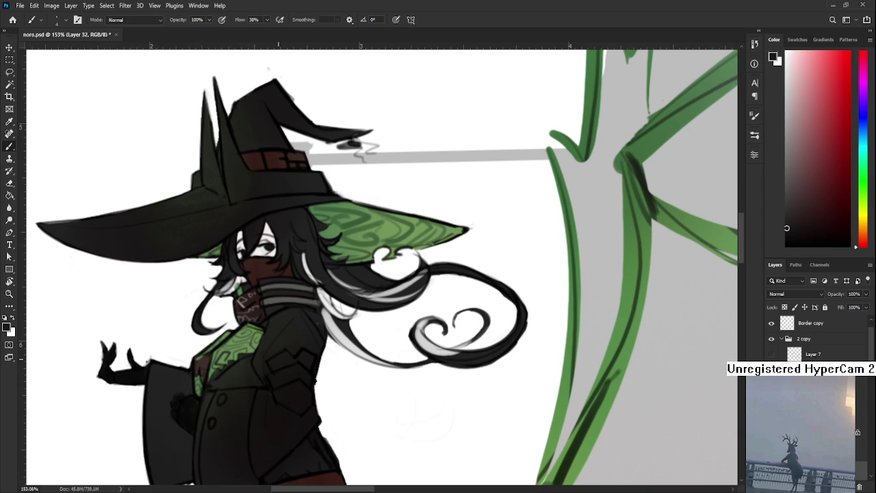
pyautogui.scroll(-5, 280, 360)
pyautogui.scroll(-3, 284, 382)
pyautogui.scroll(2, 273, 362)
pyautogui.scroll(3, 265, 359)
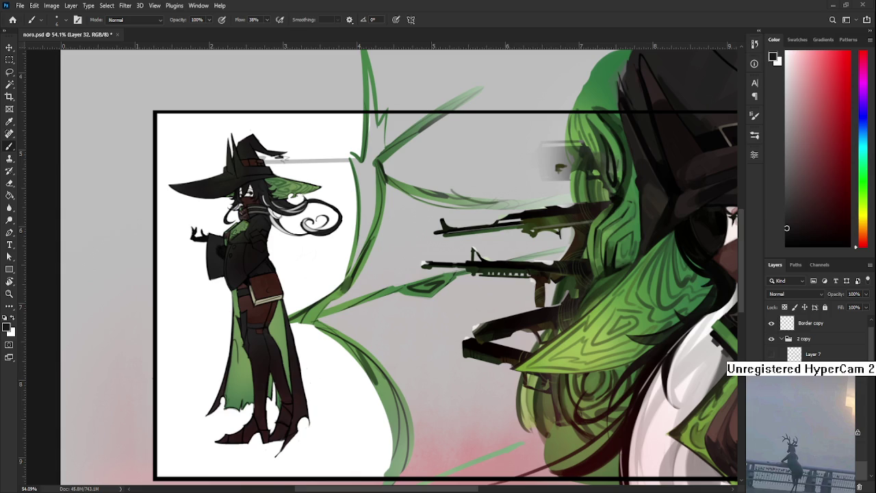
# With a larger brush, paint over the stray swirl marks on the witch's lower green cloak.
pyautogui.moveTo(236, 353); pyautogui.dragTo(249, 351)
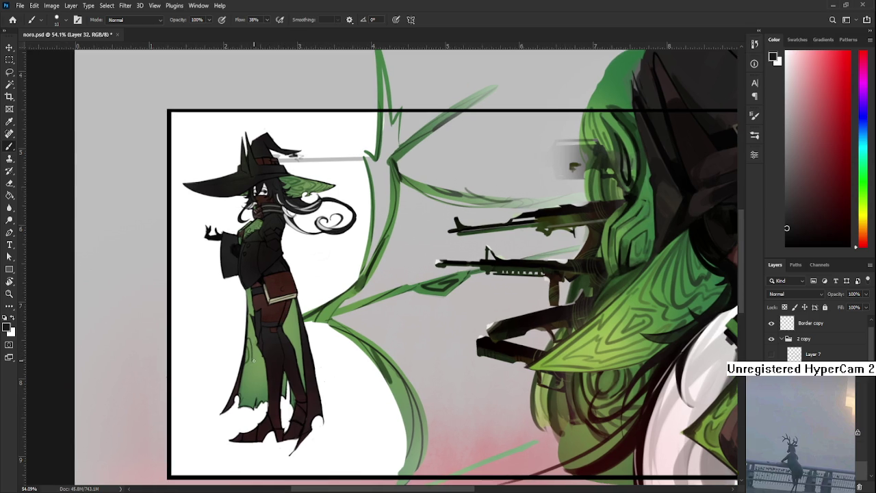
pyautogui.press(']')
pyautogui.press(']')
pyautogui.press(']')
pyautogui.moveTo(246, 376); pyautogui.dragTo(245, 405)
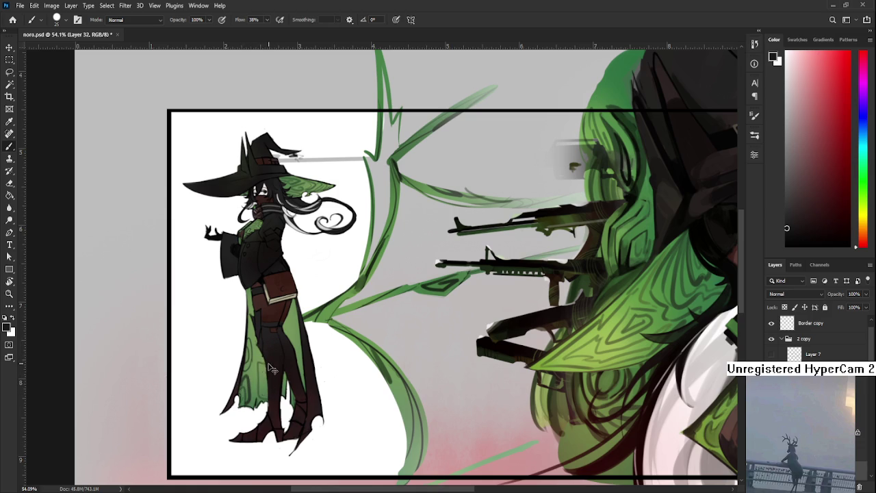
pyautogui.press('p')
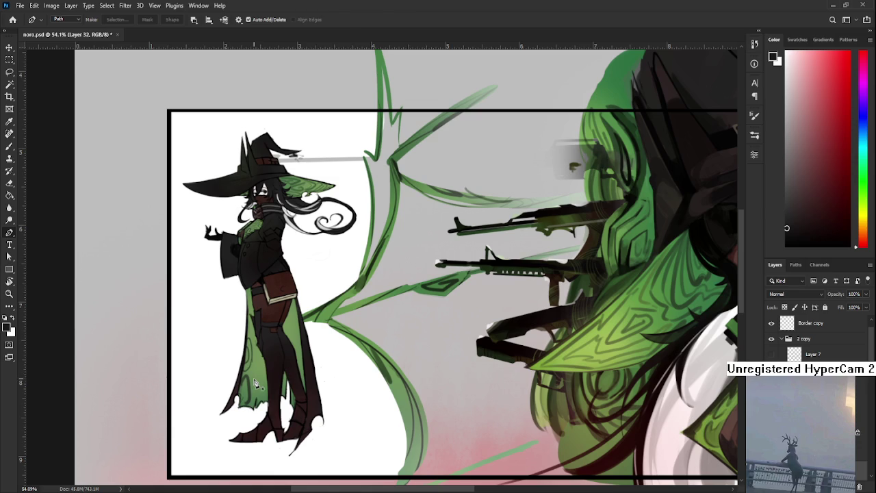
pyautogui.press('b')
pyautogui.moveTo(247, 402)
pyautogui.mouseDown()
pyautogui.moveTo(246, 346)
pyautogui.moveTo(256, 338)
pyautogui.mouseUp()
pyautogui.moveTo(260, 369)
pyautogui.mouseDown()
pyautogui.moveTo(257, 339)
pyautogui.moveTo(242, 369)
pyautogui.moveTo(255, 380)
pyautogui.moveTo(242, 388)
pyautogui.mouseUp()
pyautogui.moveTo(253, 342); pyautogui.dragTo(244, 392)
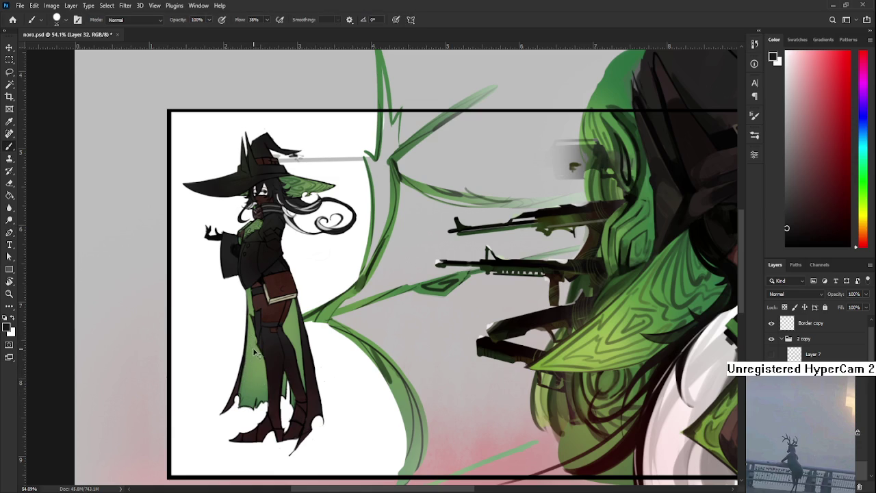
# Sample the hat brim green, resize the brush, and draw wavy lines on the cape.
pyautogui.scroll(3, 280, 314)
pyautogui.keyDown('alt'); pyautogui.click(291, 273); pyautogui.keyUp('alt')
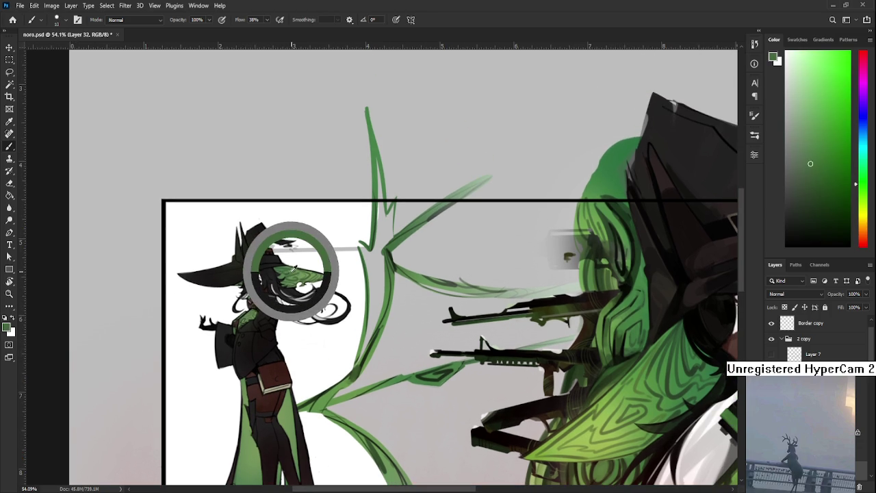
pyautogui.scroll(2, 295, 260)
pyautogui.scroll(2, 294, 254)
pyautogui.scroll(1, 294, 254)
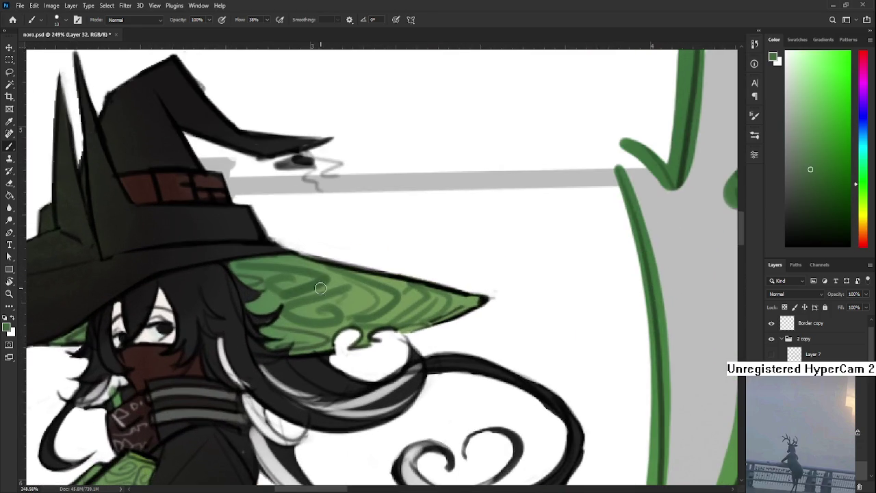
pyautogui.scroll(-3, 261, 314)
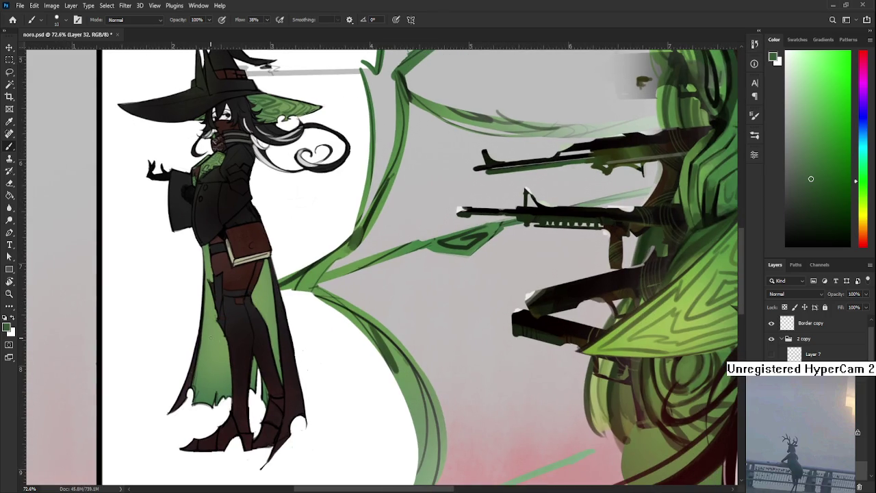
pyautogui.press('[')
pyautogui.moveTo(202, 363)
pyautogui.mouseDown()
pyautogui.moveTo(233, 355)
pyautogui.moveTo(215, 341)
pyautogui.moveTo(204, 349)
pyautogui.mouseUp()
pyautogui.moveTo(205, 308)
pyautogui.mouseDown()
pyautogui.moveTo(217, 336)
pyautogui.moveTo(209, 350)
pyautogui.mouseUp()
# Add more wavy lines to the lower cape and beside the leg, softening some with lighter green.
pyautogui.scroll(-3, 227, 338)
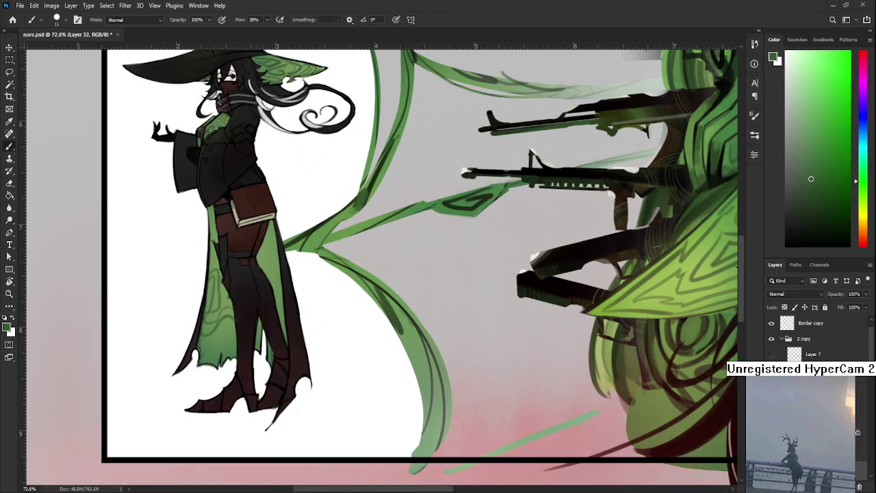
pyautogui.moveTo(231, 346)
pyautogui.mouseDown()
pyautogui.moveTo(219, 363)
pyautogui.moveTo(205, 352)
pyautogui.mouseUp()
pyautogui.moveTo(232, 350); pyautogui.dragTo(204, 363)
pyautogui.moveTo(273, 309); pyautogui.dragTo(268, 353)
pyautogui.moveTo(259, 305)
pyautogui.mouseDown()
pyautogui.moveTo(266, 318)
pyautogui.moveTo(257, 304)
pyautogui.moveTo(271, 295)
pyautogui.moveTo(263, 327)
pyautogui.mouseUp()
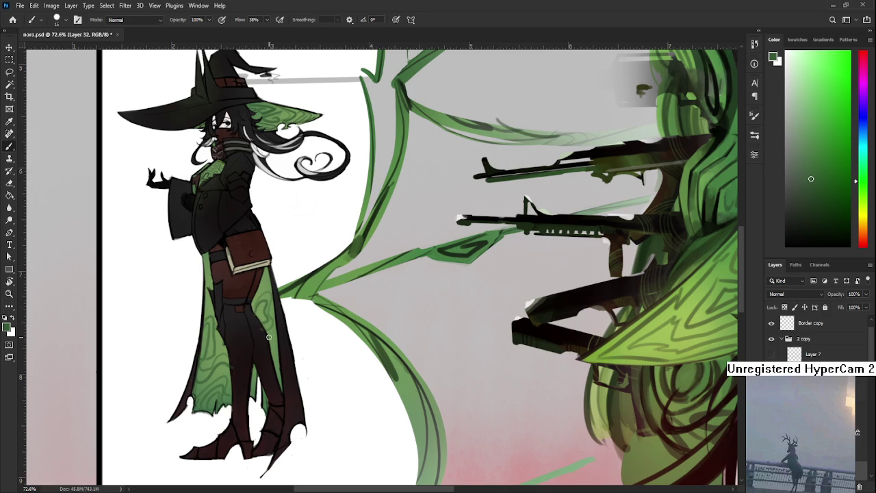
pyautogui.moveTo(271, 284); pyautogui.dragTo(272, 318)
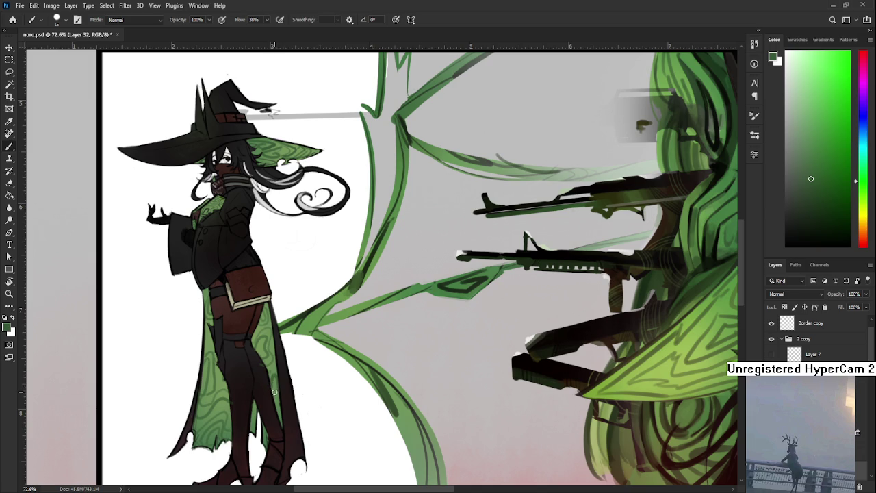
# Return to the Brush tool and reposition the view to centre the witch figure.
pyautogui.press('e')
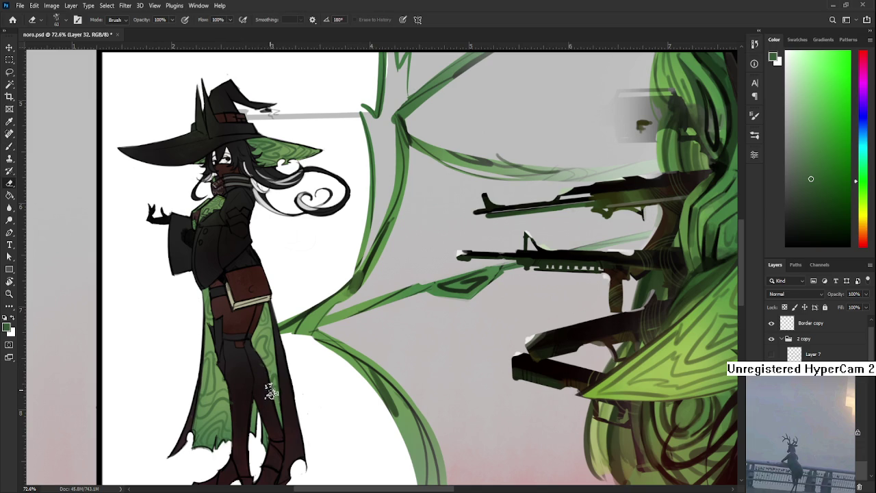
pyautogui.press('b')
pyautogui.moveTo(237, 405); pyautogui.dragTo(250, 391)
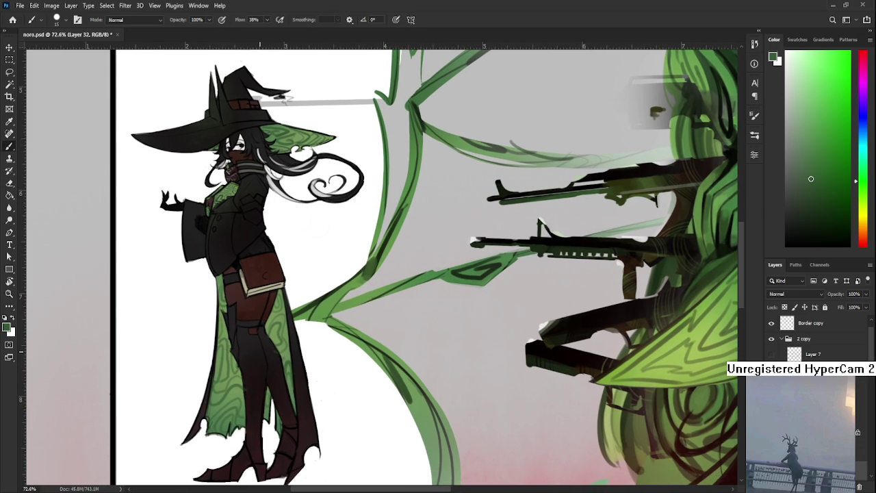
pyautogui.scroll(-3, 289, 288)
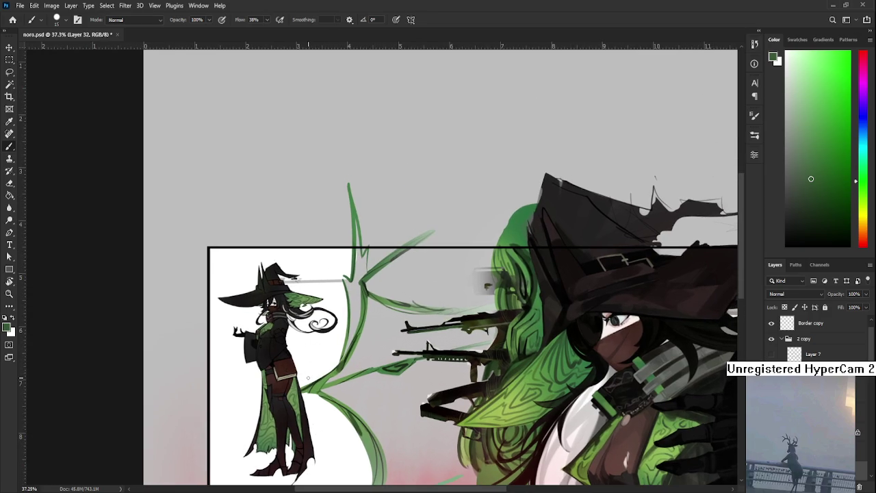
pyautogui.scroll(4, 311, 372)
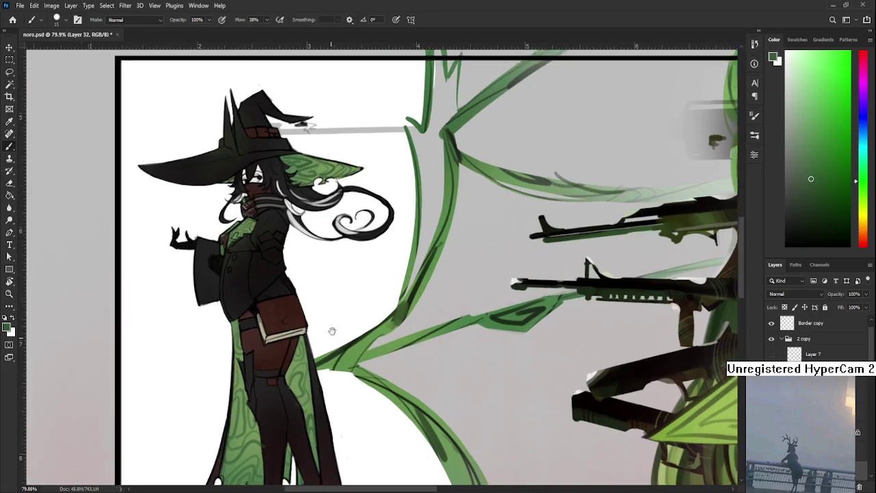
pyautogui.scroll(-2, 333, 326)
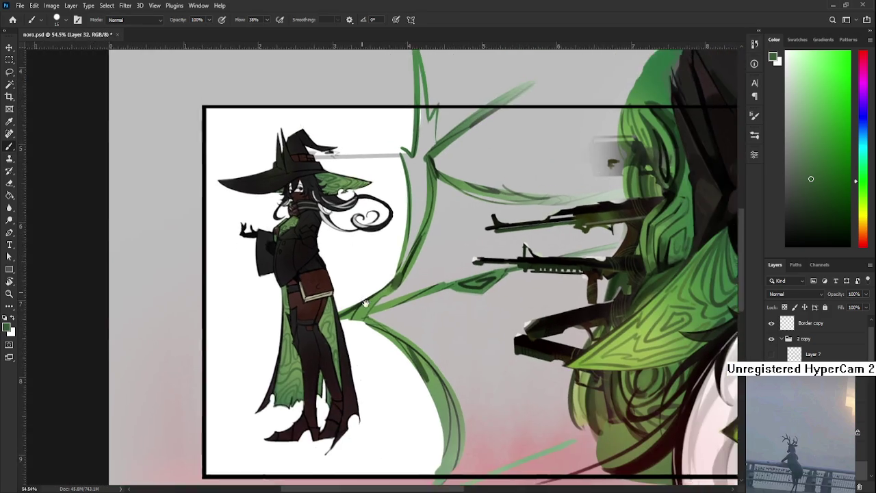
pyautogui.scroll(-1, 380, 370)
pyautogui.scroll(-1, 369, 369)
pyautogui.scroll(-1, 352, 368)
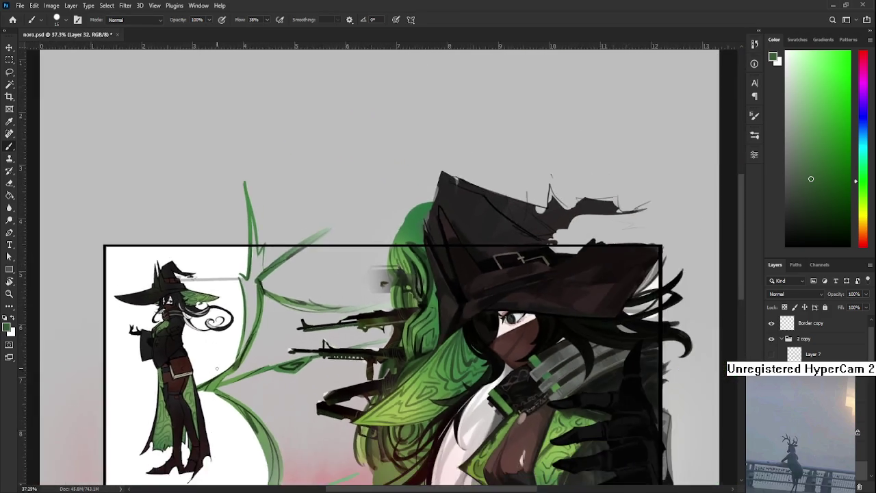
pyautogui.scroll(-1, 335, 367)
pyautogui.moveTo(329, 368)
pyautogui.mouseDown()
pyautogui.moveTo(267, 370)
pyautogui.moveTo(384, 373)
pyautogui.mouseUp()
pyautogui.scroll(1, 300, 364)
pyautogui.scroll(1, 299, 364)
pyautogui.scroll(1, 253, 361)
pyautogui.moveTo(211, 365)
pyautogui.mouseDown()
pyautogui.moveTo(377, 385)
pyautogui.moveTo(381, 423)
pyautogui.mouseUp()
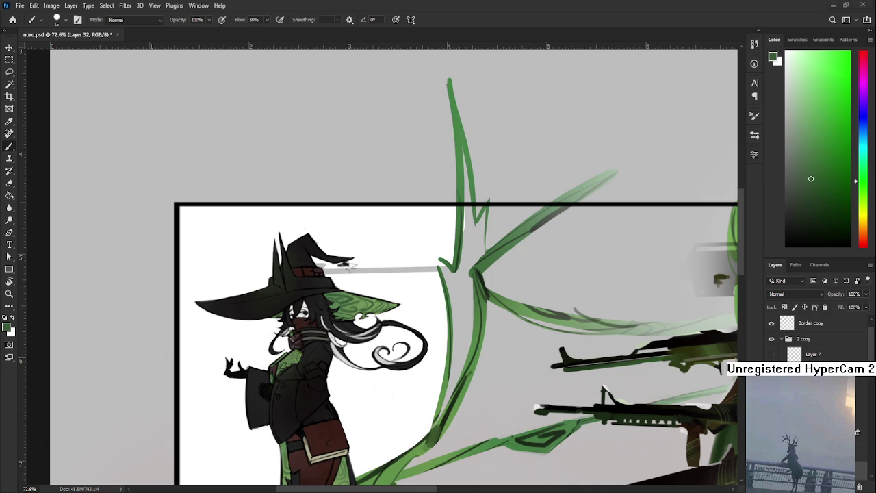
pyautogui.scroll(-5, 303, 406)
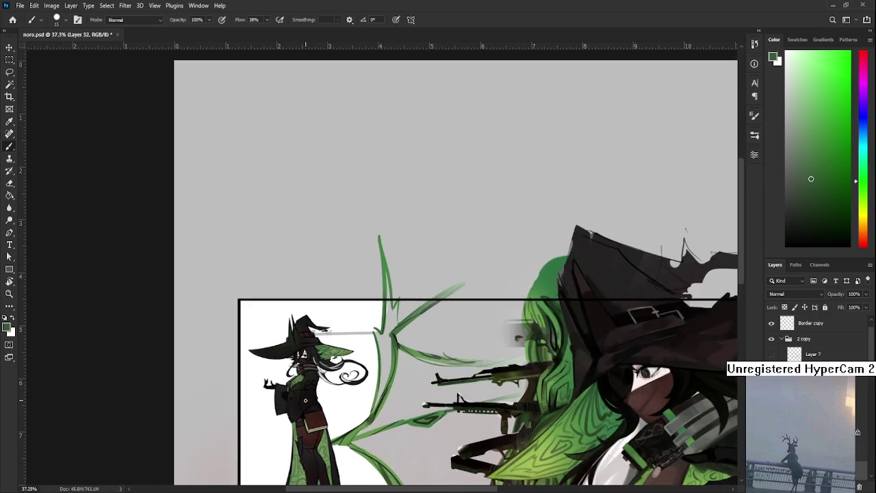
# Zoom in and sample the dark brown of the large character's belt.
pyautogui.scroll(1, 322, 415)
pyautogui.scroll(2, 317, 420)
pyautogui.scroll(1, 311, 424)
pyautogui.scroll(1, 302, 433)
pyautogui.scroll(1, 301, 432)
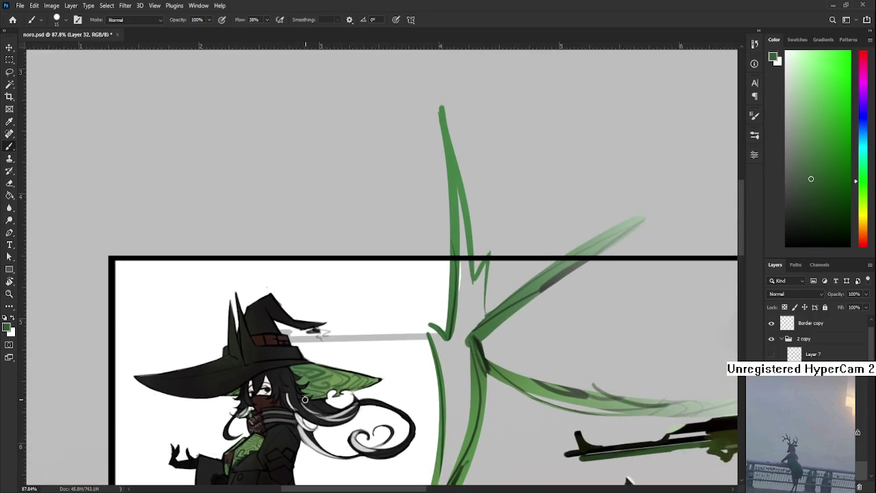
pyautogui.scroll(1, 303, 436)
pyautogui.scroll(1, 306, 439)
pyautogui.scroll(-2, 306, 439)
pyautogui.scroll(-2, 306, 439)
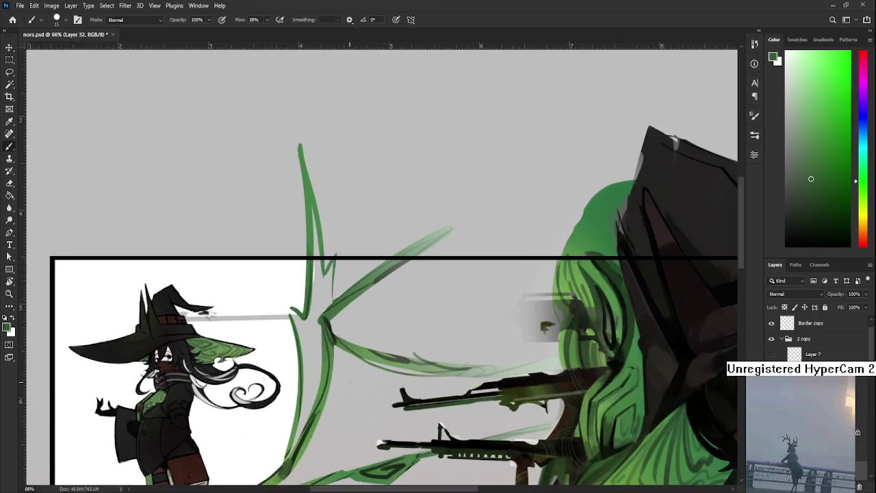
pyautogui.scroll(2, 323, 363)
pyautogui.scroll(1, 324, 364)
pyautogui.scroll(1, 324, 364)
pyautogui.keyDown('alt'); pyautogui.click(282, 343); pyautogui.keyUp('alt')
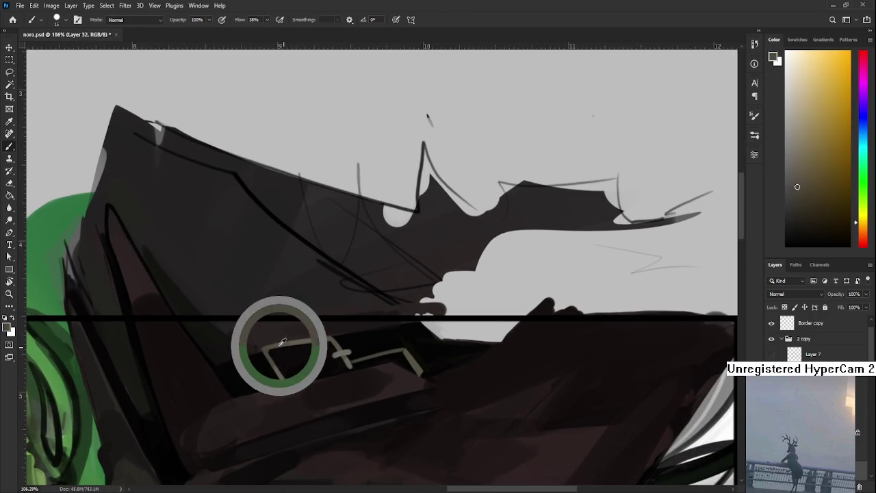
# With a smaller brush, paint a buckle on the small witch's hat band.
pyautogui.moveTo(127, 409); pyautogui.dragTo(289, 358)
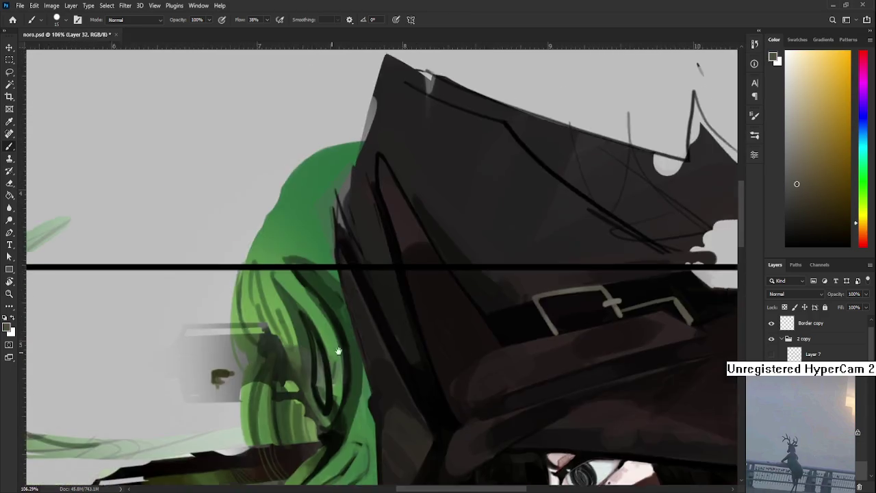
pyautogui.moveTo(125, 364)
pyautogui.mouseDown()
pyautogui.moveTo(339, 371)
pyautogui.moveTo(226, 359)
pyautogui.mouseUp()
pyautogui.scroll(4, 254, 334)
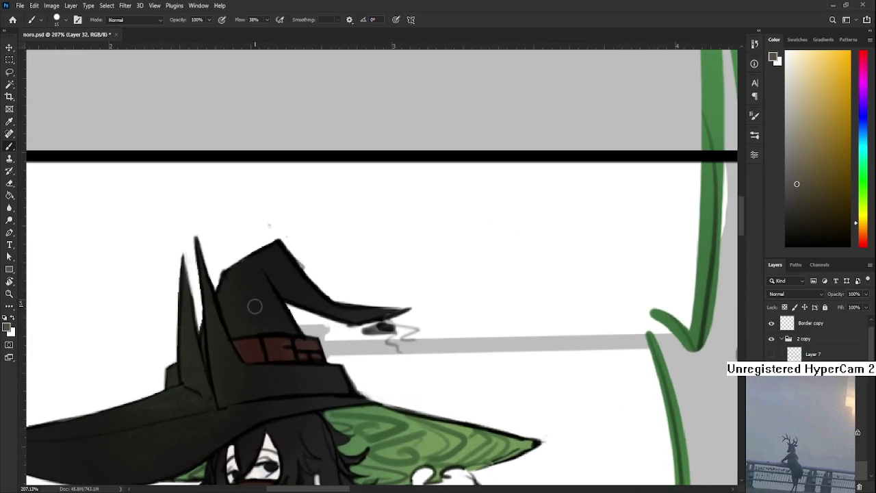
pyautogui.press('[')
pyautogui.moveTo(260, 354)
pyautogui.mouseDown()
pyautogui.moveTo(260, 335)
pyautogui.moveTo(322, 349)
pyautogui.mouseUp()
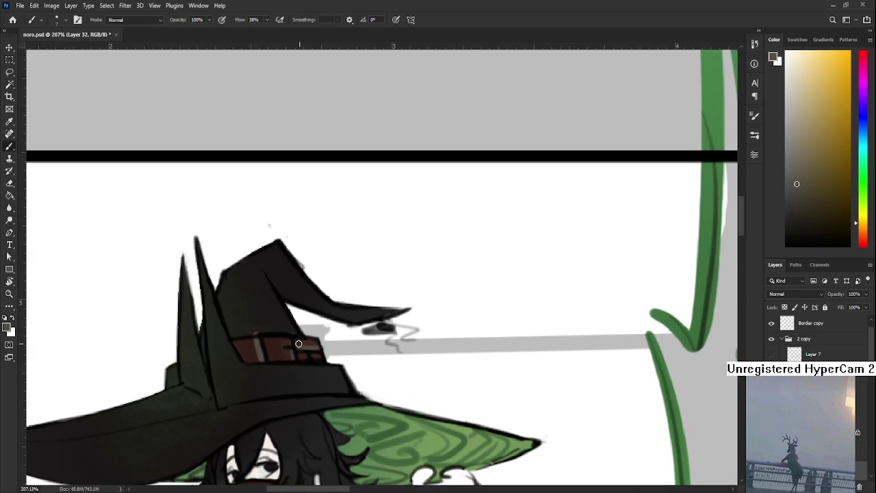
pyautogui.moveTo(254, 332); pyautogui.dragTo(284, 335)
pyautogui.scroll(-5, 311, 351)
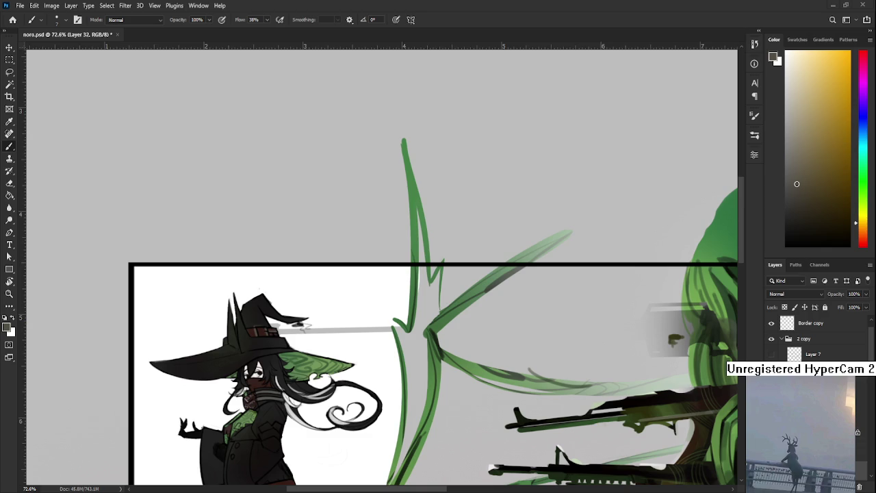
pyautogui.moveTo(375, 325)
pyautogui.mouseDown()
pyautogui.moveTo(382, 363)
pyautogui.moveTo(411, 370)
pyautogui.mouseUp()
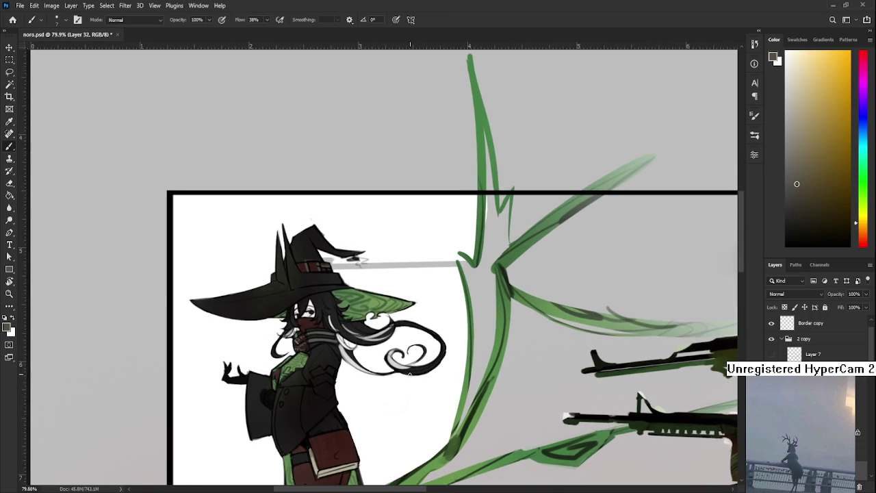
# Paint two dark red-brown buttons, sampled from the satchel, on the witch's coat.
pyautogui.scroll(2, 297, 363)
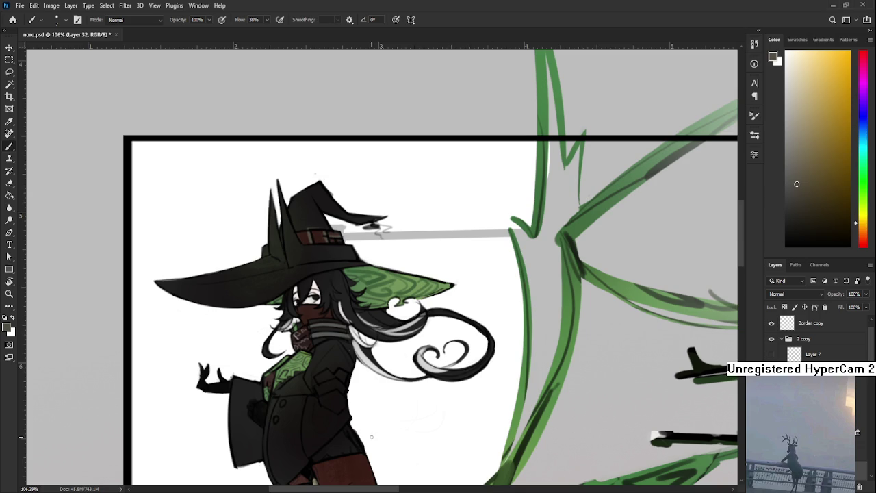
pyautogui.scroll(-3, 372, 435)
pyautogui.scroll(2, 349, 396)
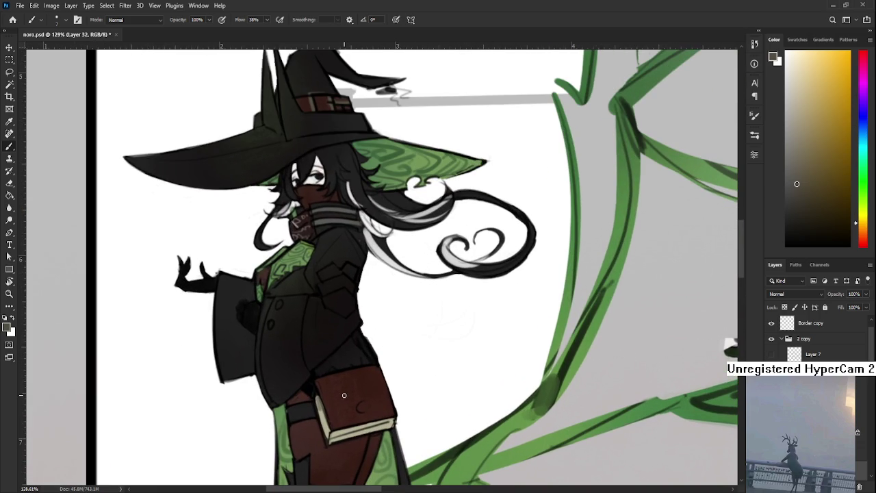
pyautogui.keyDown('alt'); pyautogui.click(344, 396); pyautogui.keyUp('alt')
pyautogui.moveTo(304, 356); pyautogui.dragTo(325, 407)
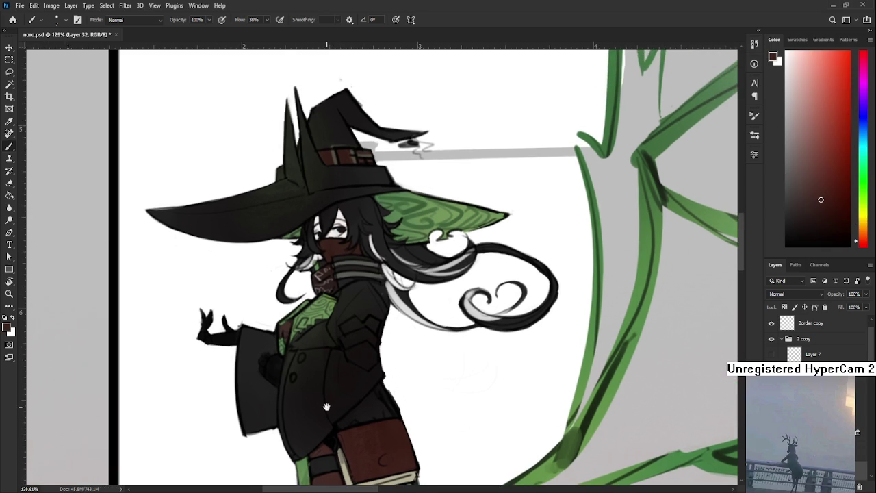
pyautogui.click(294, 376)
pyautogui.click(303, 358)
# Add a new shading layer, Layer 33, set to Multiply.
pyautogui.scroll(-3, 382, 306)
pyautogui.scroll(-1, 397, 338)
pyautogui.scroll(-1, 402, 314)
pyautogui.scroll(-2, 411, 287)
pyautogui.moveTo(413, 282); pyautogui.dragTo(414, 310)
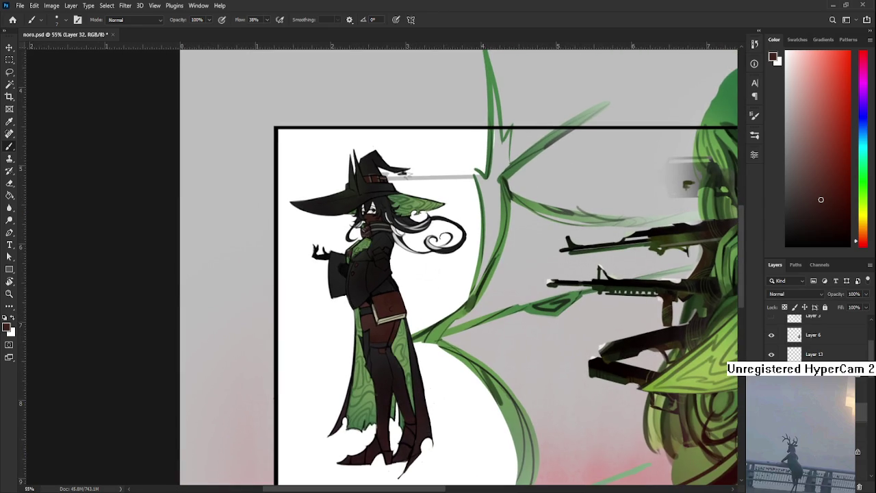
pyautogui.click(849, 486)
pyautogui.scroll(-3, 790, 293)
pyautogui.scroll(3, 394, 159)
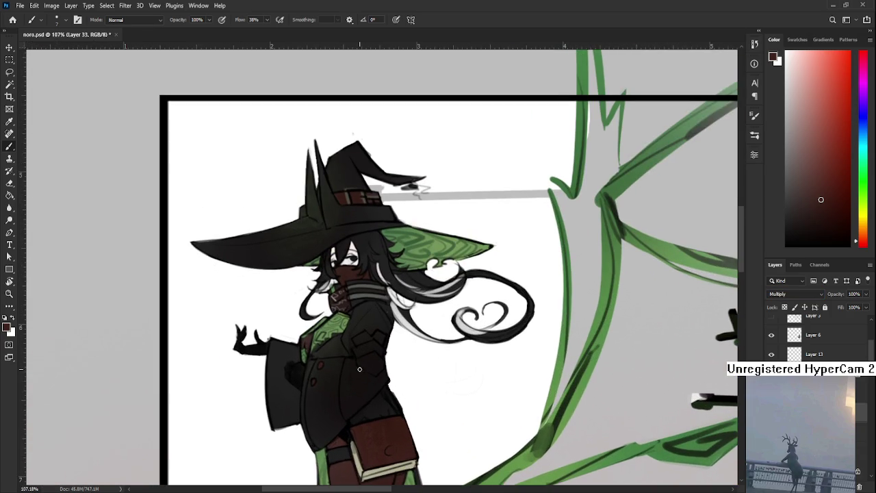
# Sample a darker coat tone and dab shading onto the coat, including below the green collar.
pyautogui.keyDown('alt'); pyautogui.click(360, 360); pyautogui.keyUp('alt')
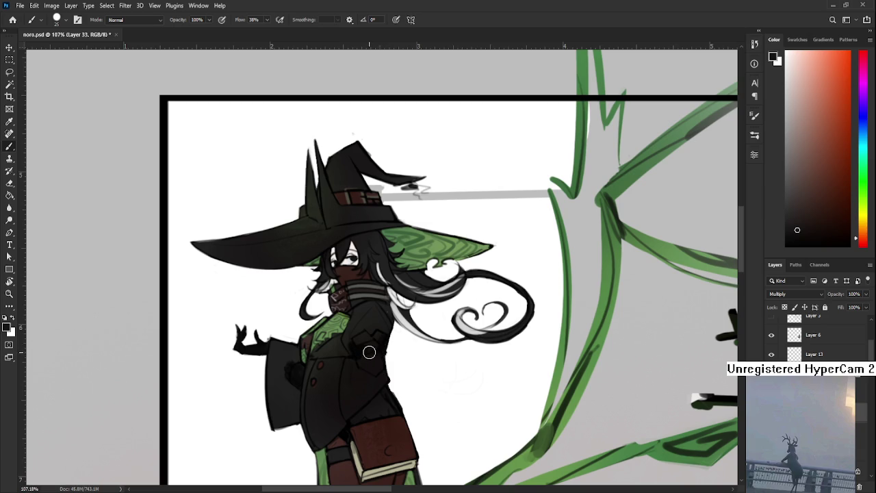
pyautogui.press('e')
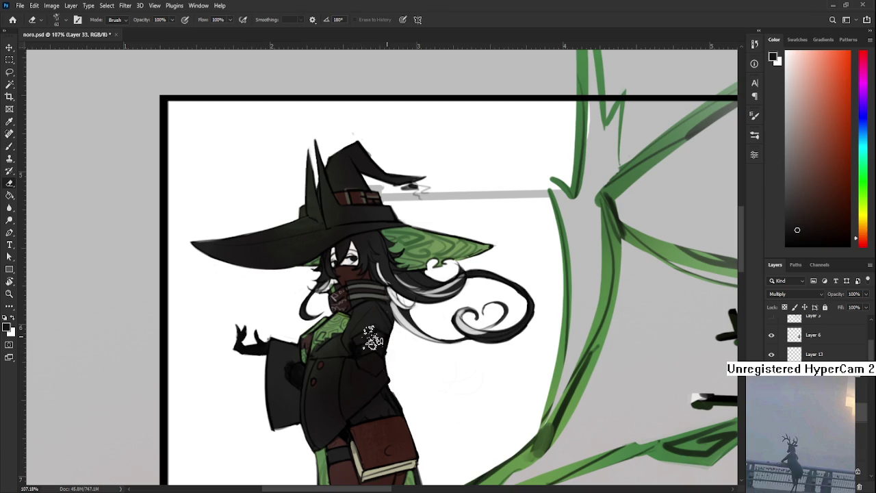
pyautogui.scroll(2, 396, 356)
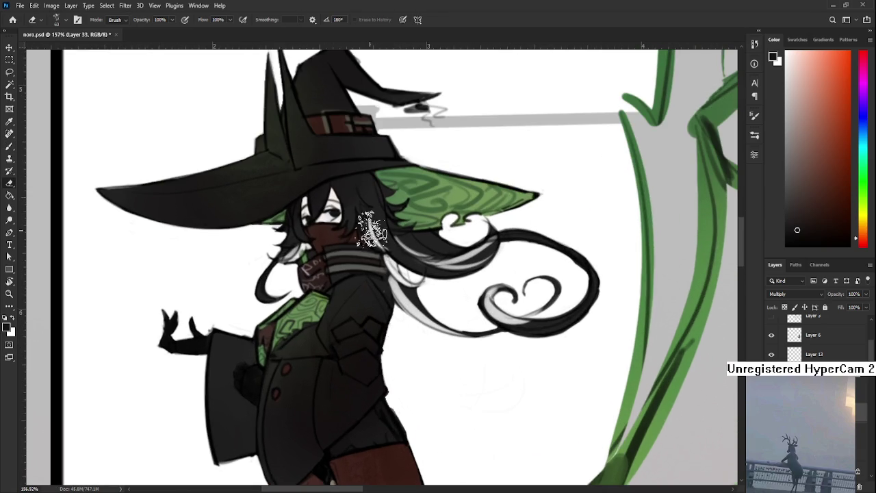
pyautogui.scroll(2, 340, 366)
pyautogui.press('b')
pyautogui.moveTo(330, 389); pyautogui.dragTo(329, 368)
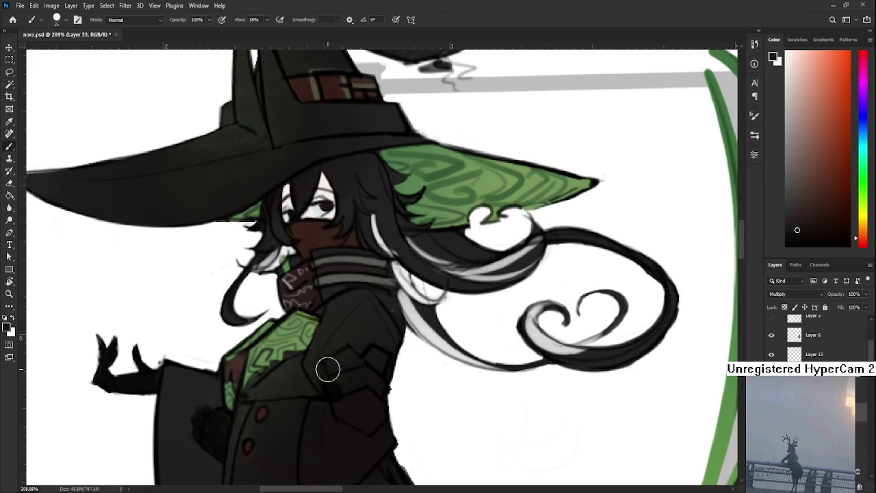
pyautogui.moveTo(379, 358)
pyautogui.mouseDown()
pyautogui.moveTo(379, 387)
pyautogui.moveTo(363, 391)
pyautogui.mouseUp()
pyautogui.moveTo(297, 361)
pyautogui.mouseDown()
pyautogui.moveTo(301, 381)
pyautogui.moveTo(303, 372)
pyautogui.mouseUp()
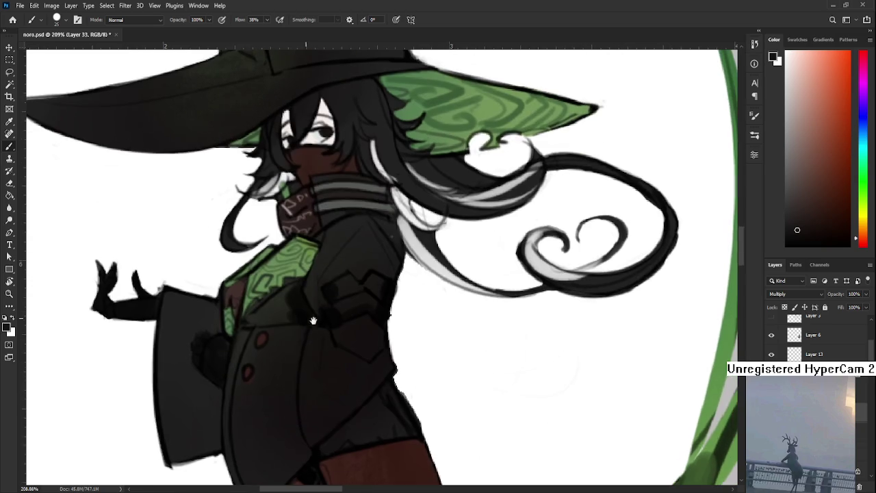
# Add a darker vertical fold to the coat and erase stray shading with a smaller eraser.
pyautogui.scroll(-3, 320, 321)
pyautogui.moveTo(319, 328)
pyautogui.mouseDown()
pyautogui.moveTo(346, 329)
pyautogui.moveTo(281, 377)
pyautogui.mouseUp()
pyautogui.scroll(2, 369, 349)
pyautogui.press('e')
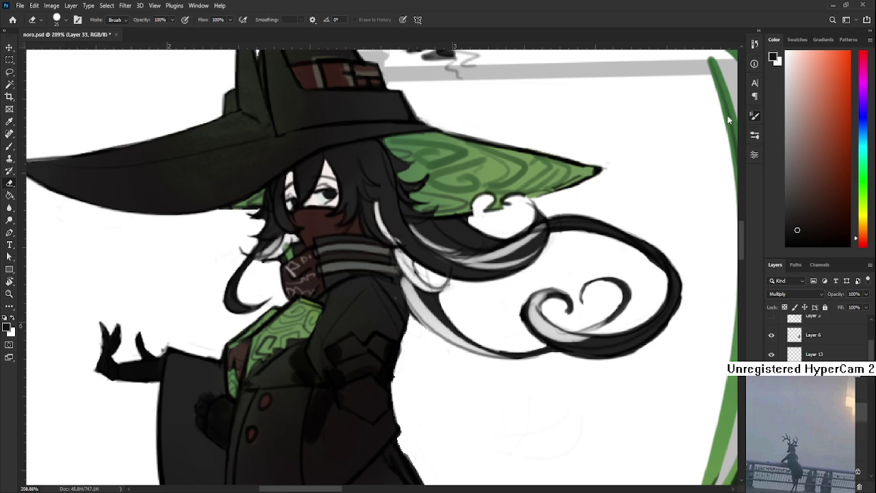
pyautogui.scroll(-2, 141, 235)
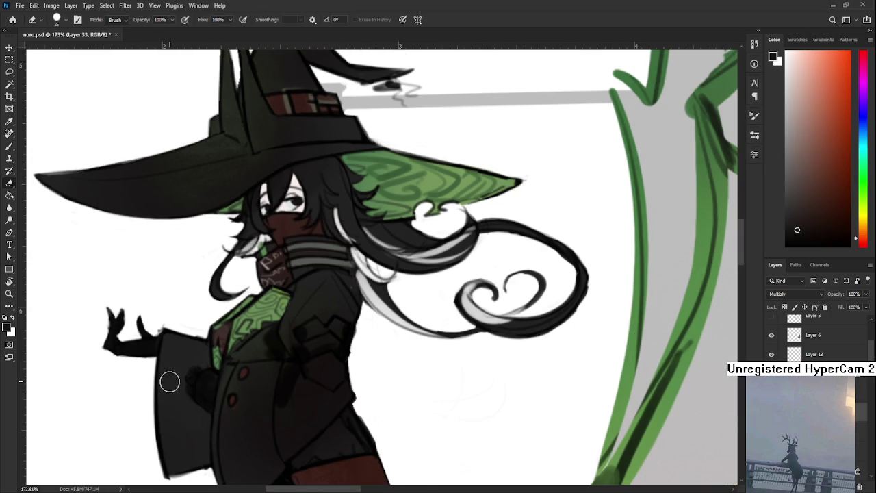
pyautogui.press('[')
pyautogui.press('[')
pyautogui.press('[')
pyautogui.moveTo(253, 387); pyautogui.dragTo(256, 406)
# Darken the seam running down the coat.
pyautogui.press('b')
pyautogui.scroll(-2, 206, 380)
pyautogui.moveTo(207, 381); pyautogui.dragTo(203, 416)
pyautogui.press('e')
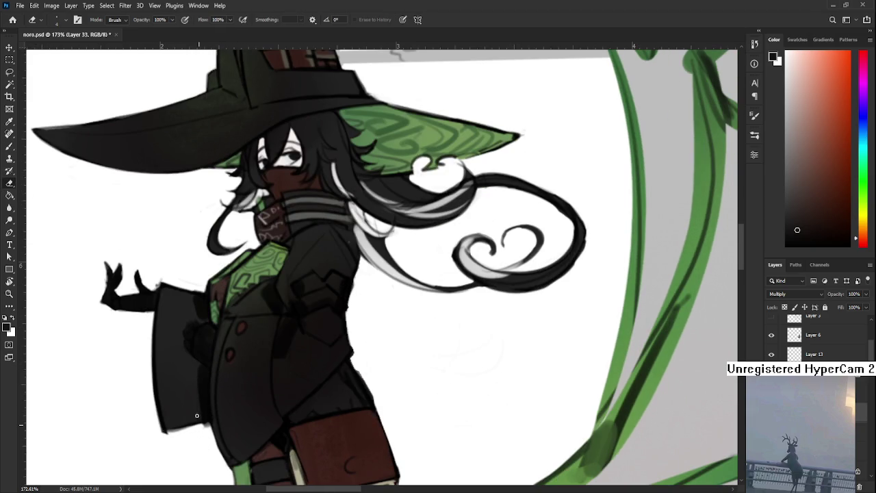
pyautogui.scroll(-2, 233, 412)
pyautogui.scroll(-2, 232, 413)
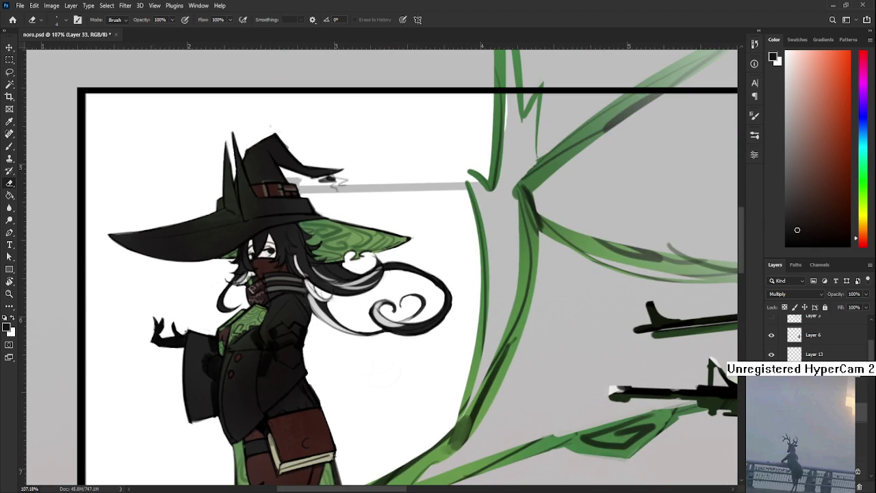
# Frame the witch's upper body and add a faint dark stroke along the collar band.
pyautogui.scroll(1, 238, 327)
pyautogui.scroll(1, 240, 325)
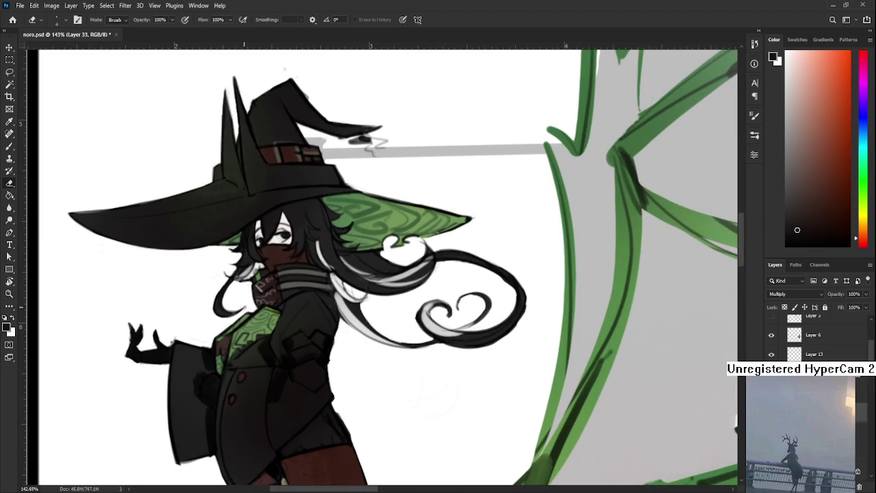
pyautogui.scroll(1, 245, 308)
pyautogui.scroll(-1, 232, 375)
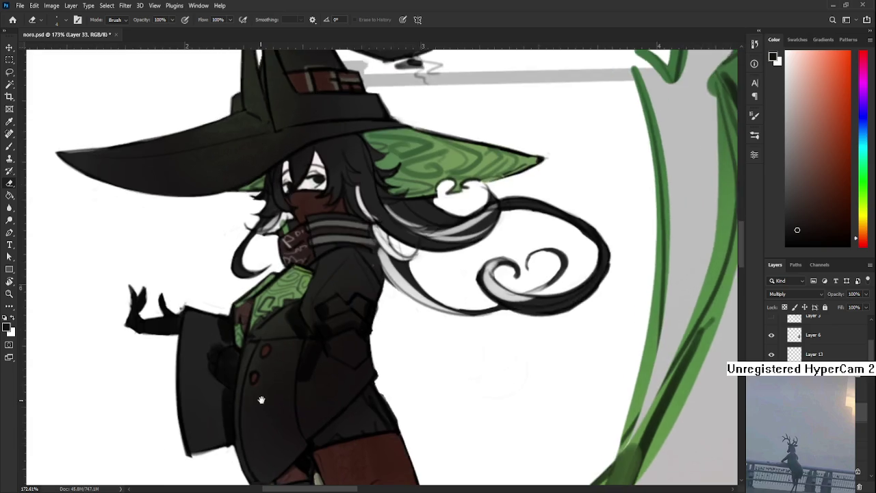
pyautogui.scroll(-1, 274, 369)
pyautogui.press('b')
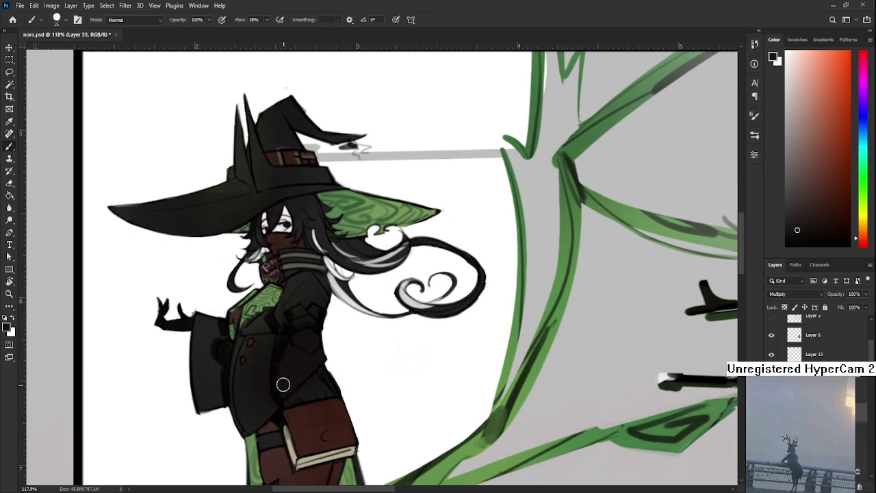
pyautogui.press('e')
pyautogui.moveTo(288, 400); pyautogui.dragTo(253, 424)
pyautogui.press('b')
pyautogui.press('e')
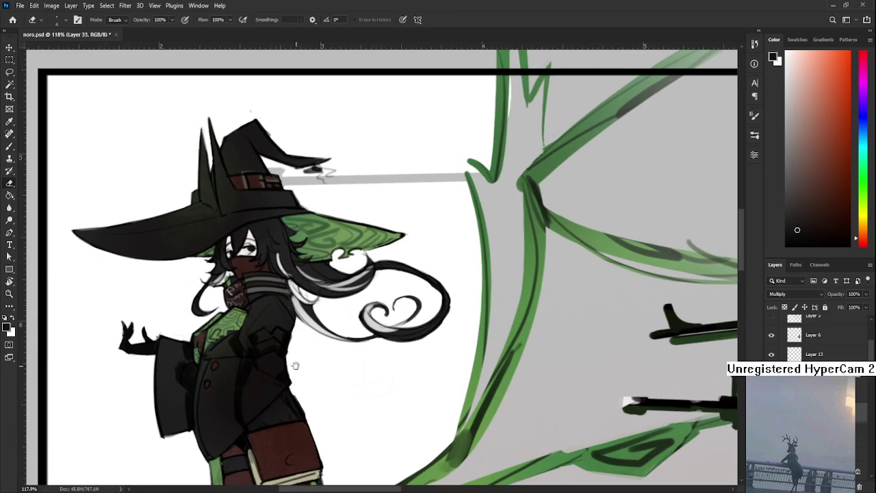
pyautogui.moveTo(292, 375); pyautogui.dragTo(293, 418)
pyautogui.press('b')
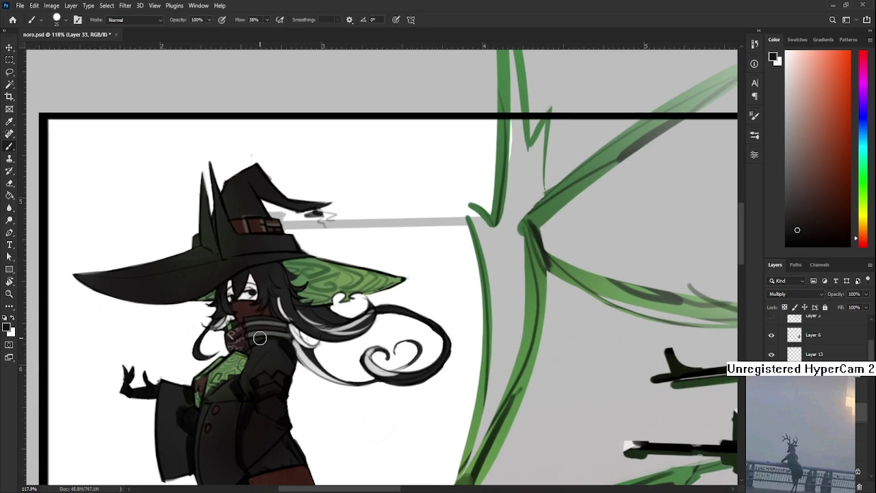
pyautogui.moveTo(257, 330)
pyautogui.mouseDown()
pyautogui.moveTo(266, 329)
pyautogui.moveTo(271, 366)
pyautogui.mouseUp()
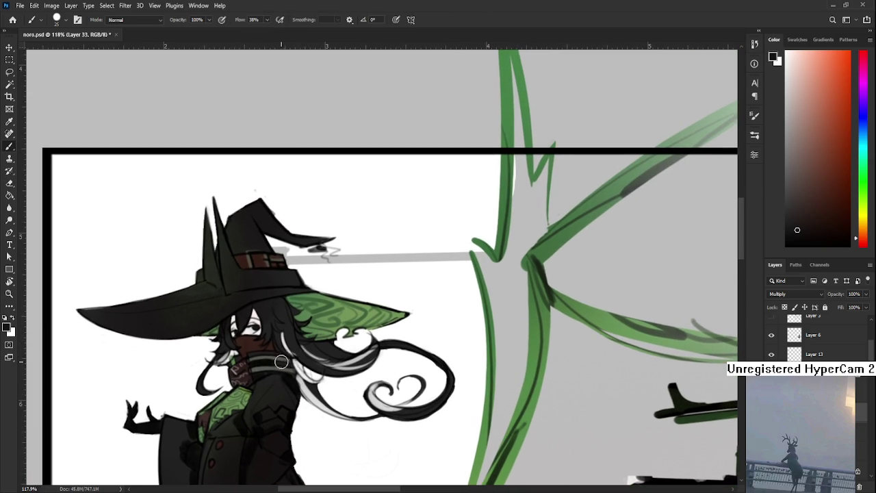
pyautogui.moveTo(278, 353); pyautogui.dragTo(252, 329)
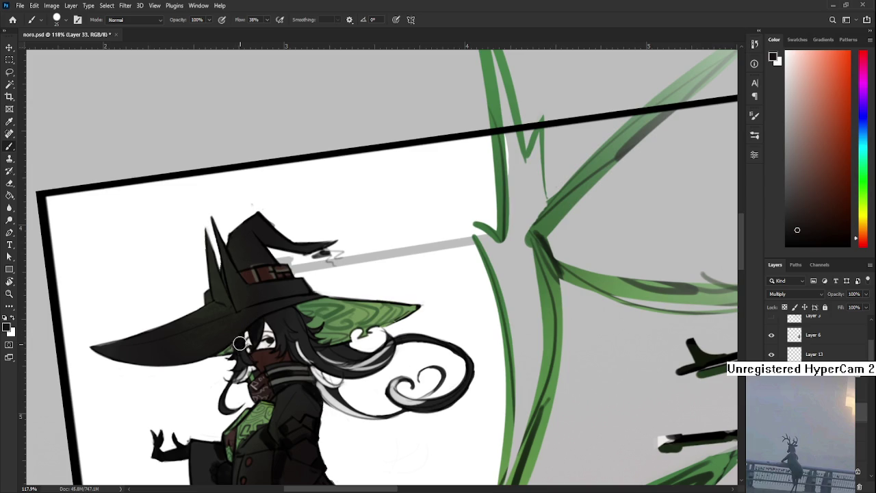
# Level the view on the hat brim and paint dark strokes on the hair strands beneath it.
pyautogui.press('e')
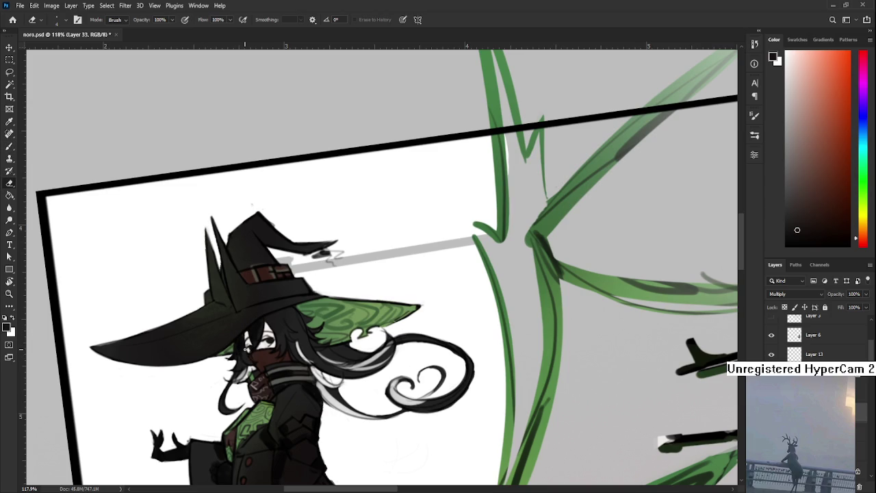
pyautogui.scroll(5, 256, 349)
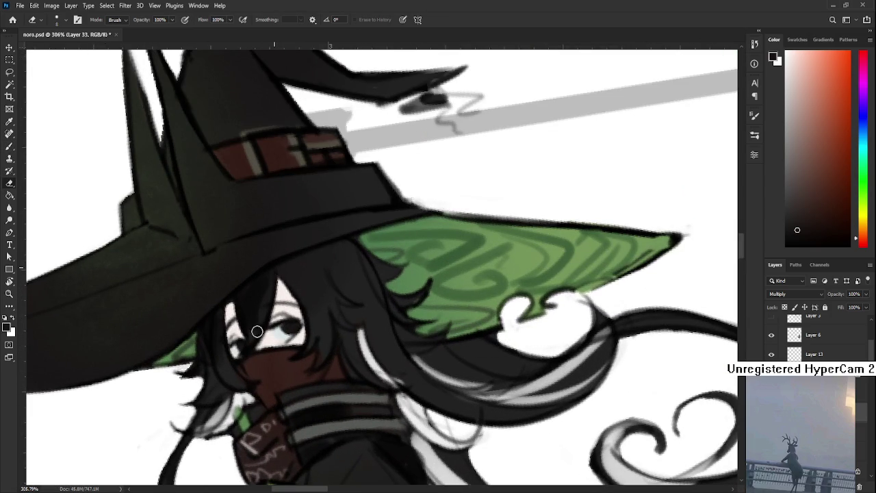
pyautogui.press('b')
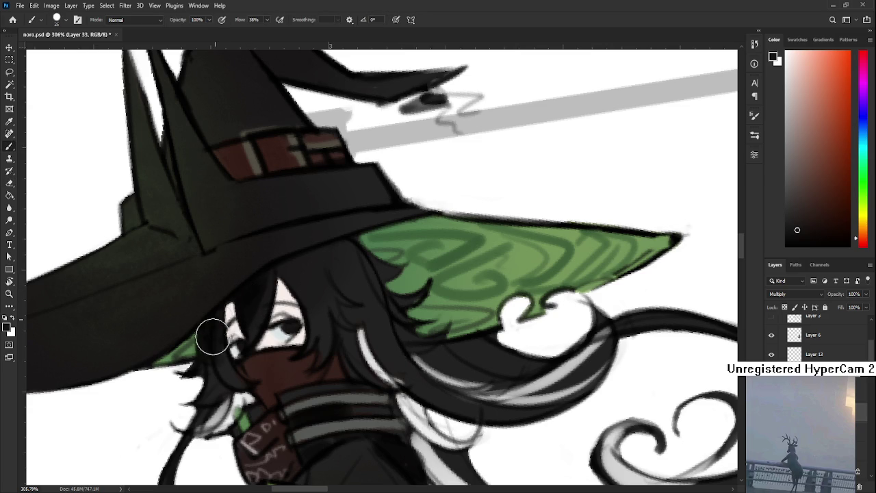
pyautogui.moveTo(293, 313); pyautogui.dragTo(243, 366)
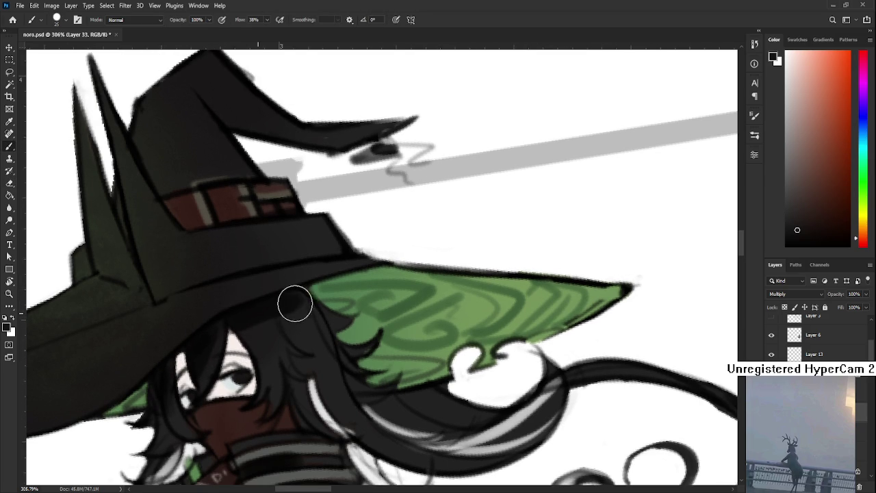
pyautogui.press('e')
pyautogui.moveTo(239, 334); pyautogui.dragTo(297, 336)
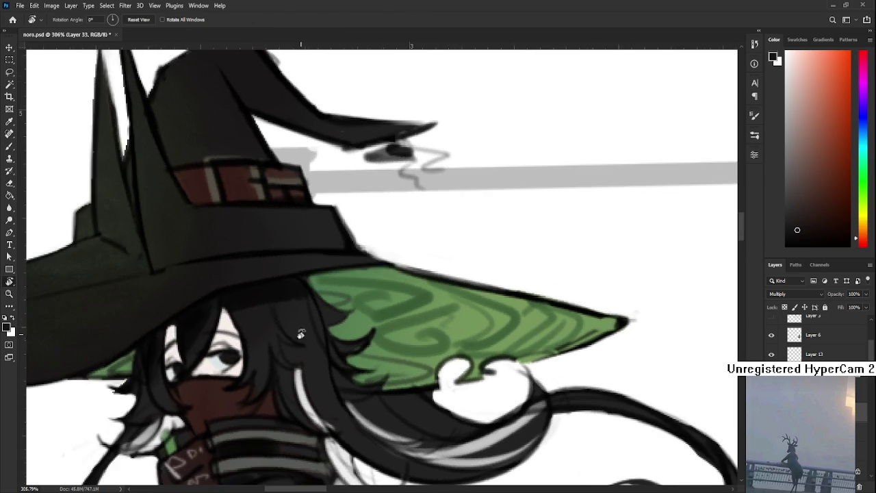
pyautogui.press('b')
pyautogui.moveTo(312, 371); pyautogui.dragTo(321, 346)
pyautogui.moveTo(358, 434); pyautogui.dragTo(344, 405)
pyautogui.press('e')
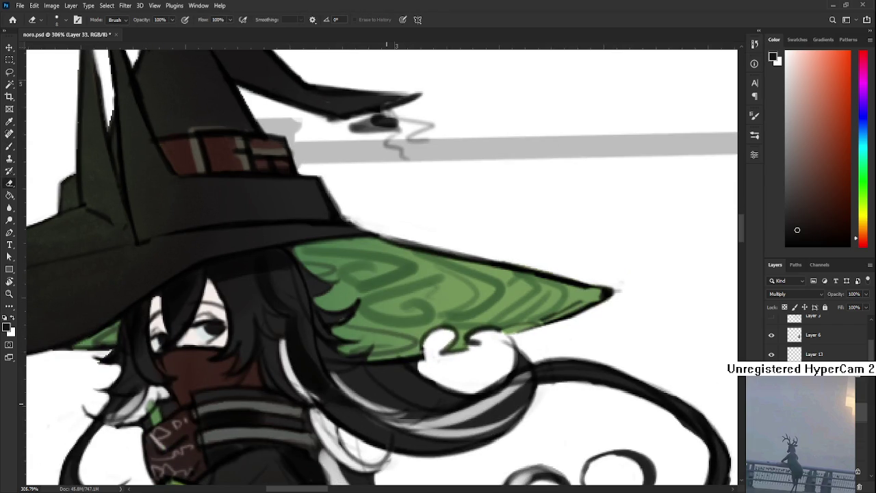
# Reframe the whole figure and rotate the canvas view about 45 degrees clockwise.
pyautogui.scroll(-3, 363, 323)
pyautogui.scroll(-3, 363, 323)
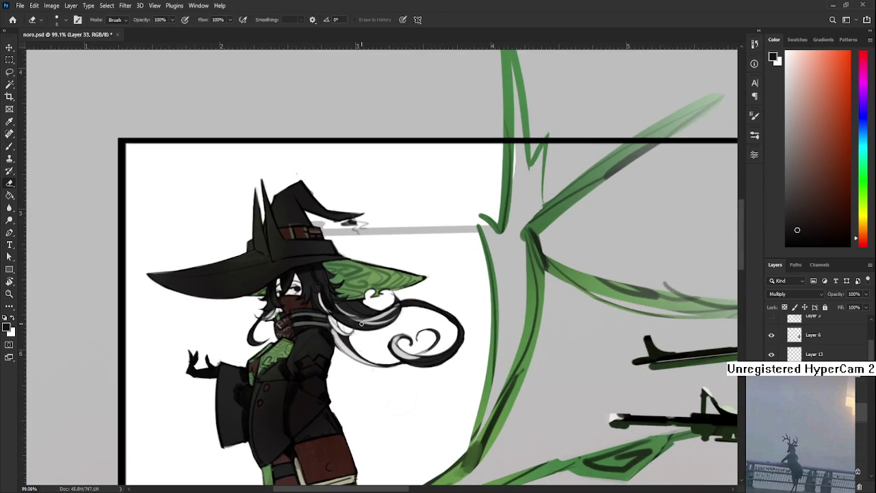
pyautogui.press('b')
pyautogui.moveTo(361, 323); pyautogui.dragTo(316, 363)
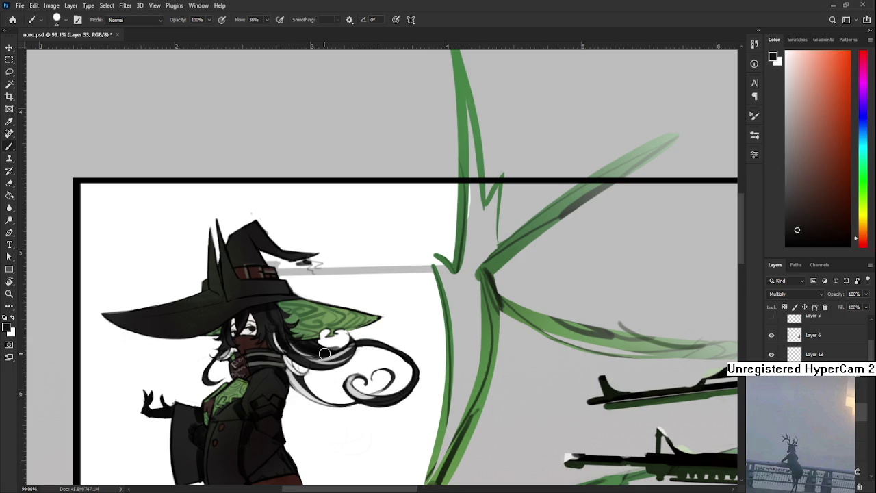
pyautogui.press('r')
pyautogui.moveTo(306, 350); pyautogui.dragTo(242, 365)
pyautogui.press('e')
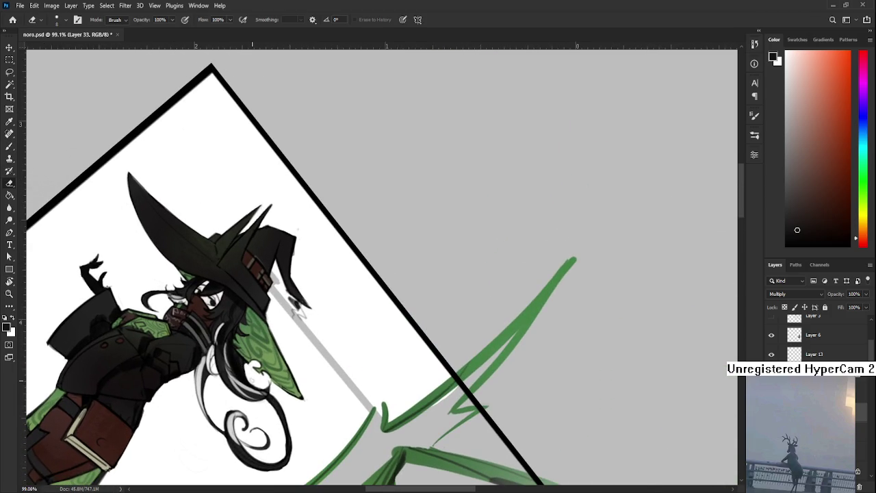
# Rotate the view to about 80 degrees and briefly hide a layer to check its contents.
pyautogui.scroll(5, 243, 365)
pyautogui.press('r')
pyautogui.moveTo(243, 365); pyautogui.dragTo(231, 373)
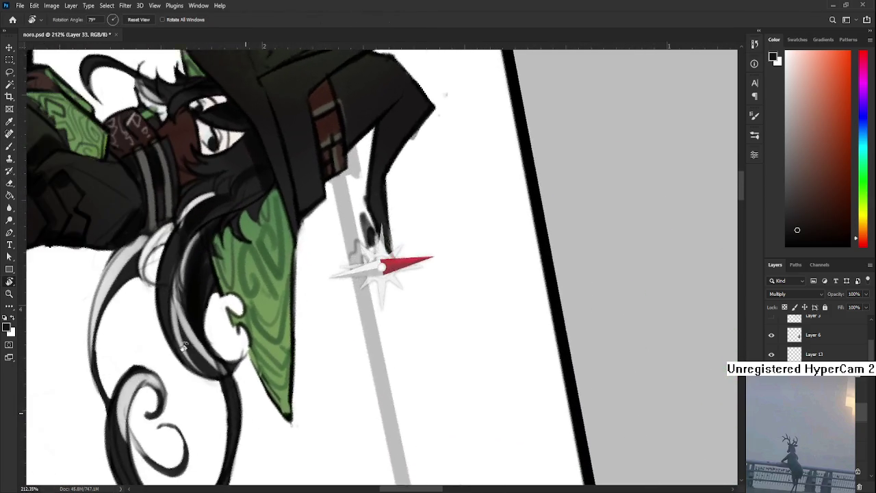
pyautogui.scroll(2, 231, 373)
pyautogui.scroll(-2, 366, 355)
pyautogui.scroll(-1, 308, 349)
pyautogui.scroll(2, 222, 340)
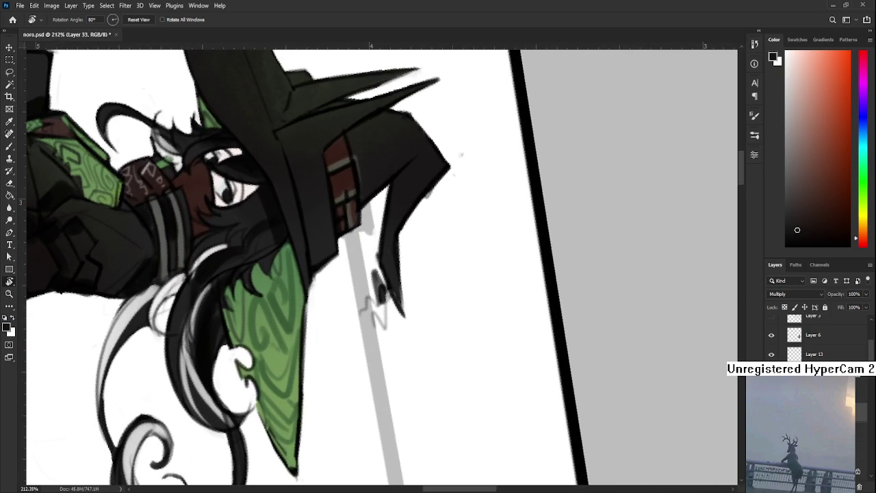
pyautogui.scroll(-1, 814, 336)
pyautogui.hotkey('ctrl', ',')
pyautogui.hotkey('ctrl', ',')
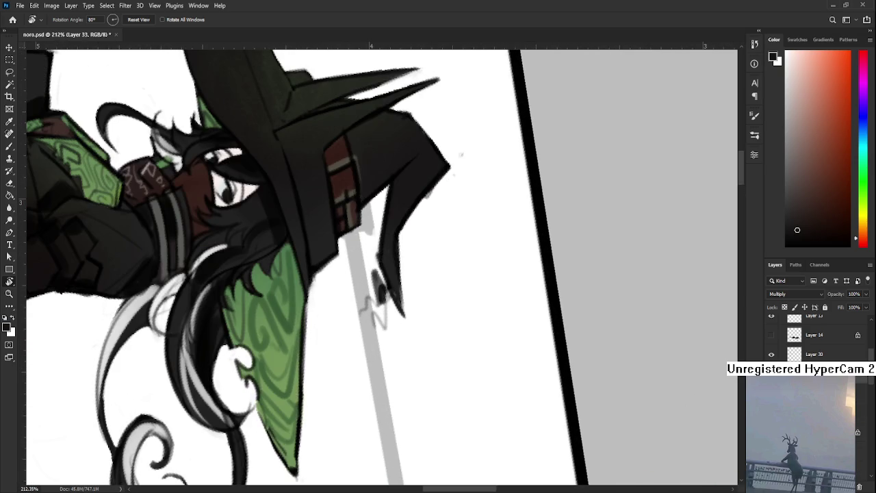
pyautogui.hotkey('ctrl', ',')
pyautogui.hotkey('ctrl', ',')
# Rotate the view back about 41 degrees and erase stray hair-edge marks on Layer 29.
pyautogui.press('e')
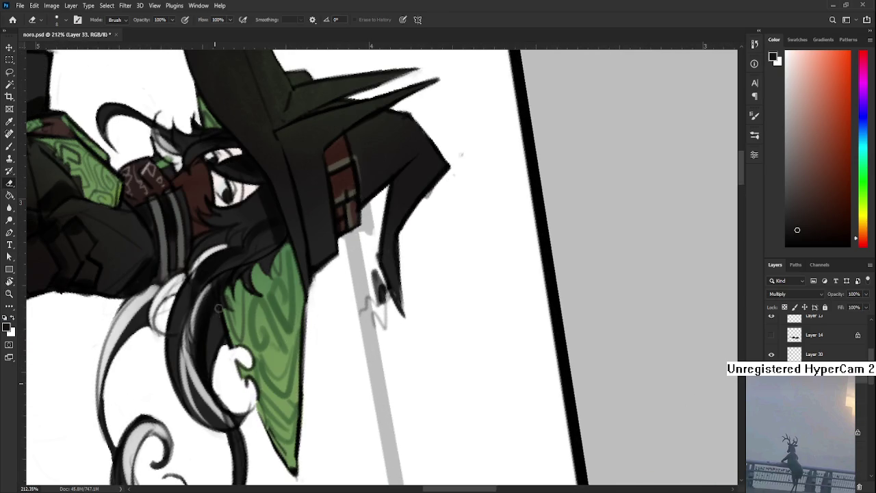
pyautogui.press('r')
pyautogui.moveTo(211, 374)
pyautogui.mouseDown()
pyautogui.moveTo(350, 389)
pyautogui.moveTo(309, 333)
pyautogui.moveTo(293, 351)
pyautogui.mouseUp()
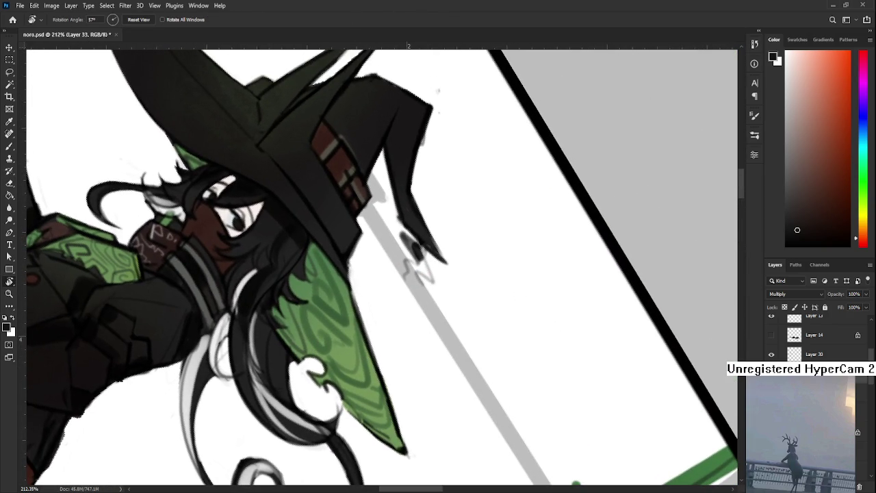
pyautogui.click(771, 353)
pyautogui.click(771, 353)
pyautogui.click(814, 354)
pyautogui.press('e')
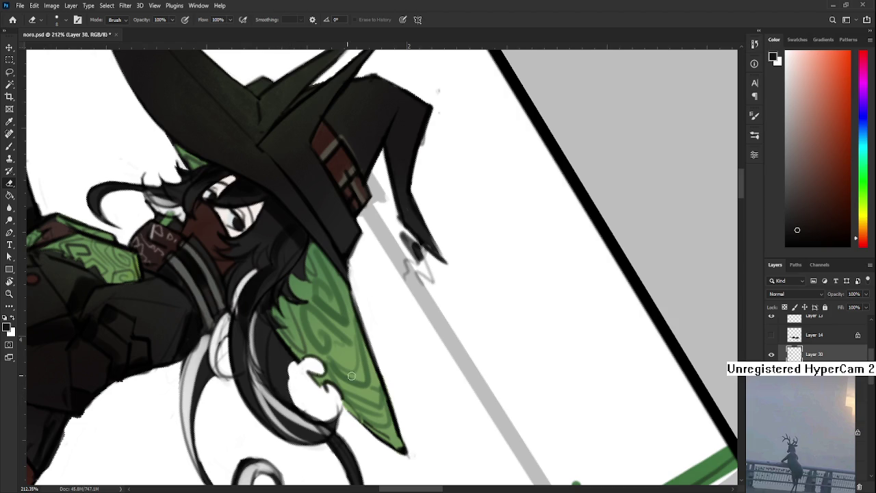
pyautogui.hotkey('alt', '[')
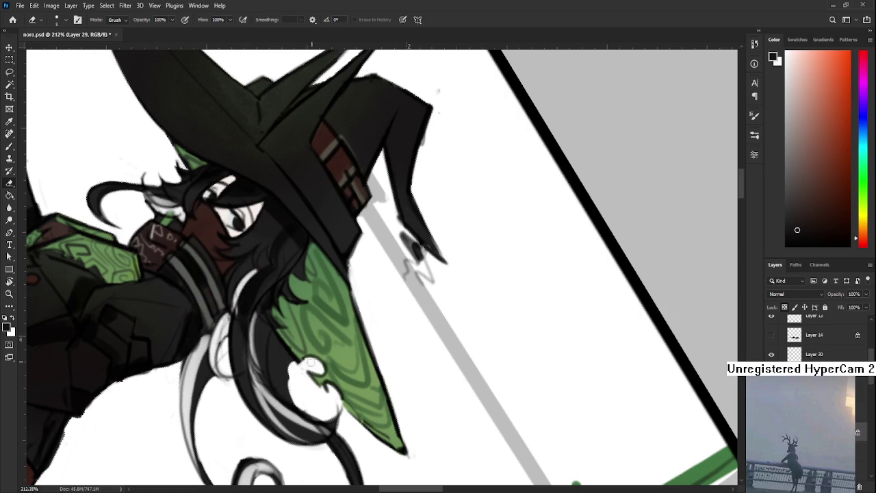
pyautogui.moveTo(274, 344)
pyautogui.mouseDown()
pyautogui.moveTo(448, 387)
pyautogui.moveTo(396, 346)
pyautogui.moveTo(419, 337)
pyautogui.mouseUp()
# Rotate the canvas until the frame is level and zoom in on the hair curl.
pyautogui.press('r')
pyautogui.scroll(-6, 452, 366)
pyautogui.press('r')
pyautogui.scroll(-2, 477, 407)
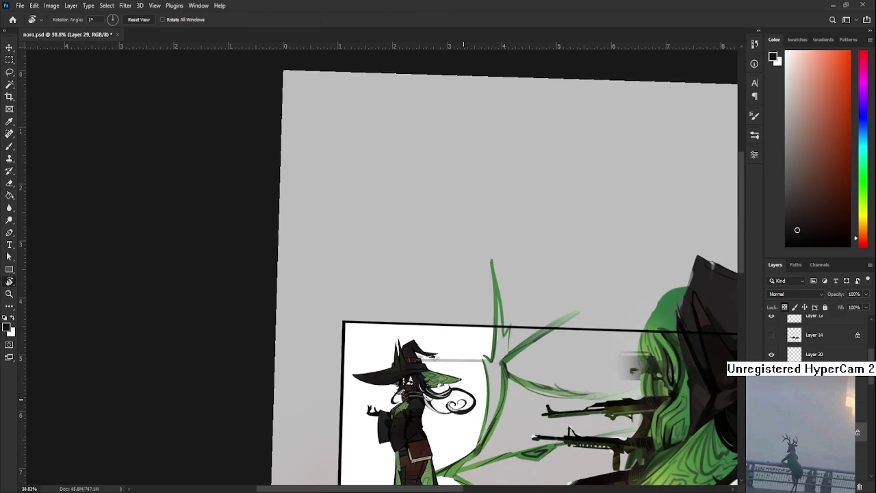
pyautogui.scroll(2, 463, 401)
pyautogui.scroll(2, 463, 401)
pyautogui.scroll(2, 463, 401)
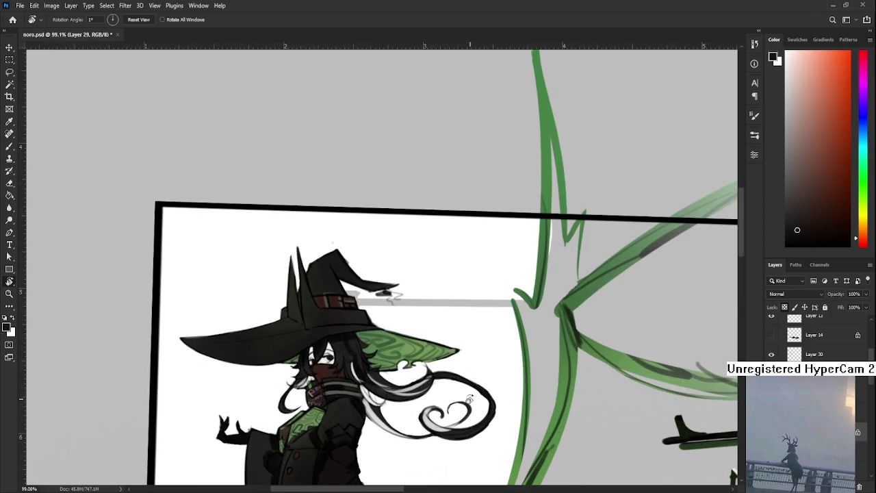
pyautogui.scroll(2, 465, 403)
pyautogui.scroll(1, 464, 402)
pyautogui.scroll(-3, 464, 401)
pyautogui.scroll(3, 460, 394)
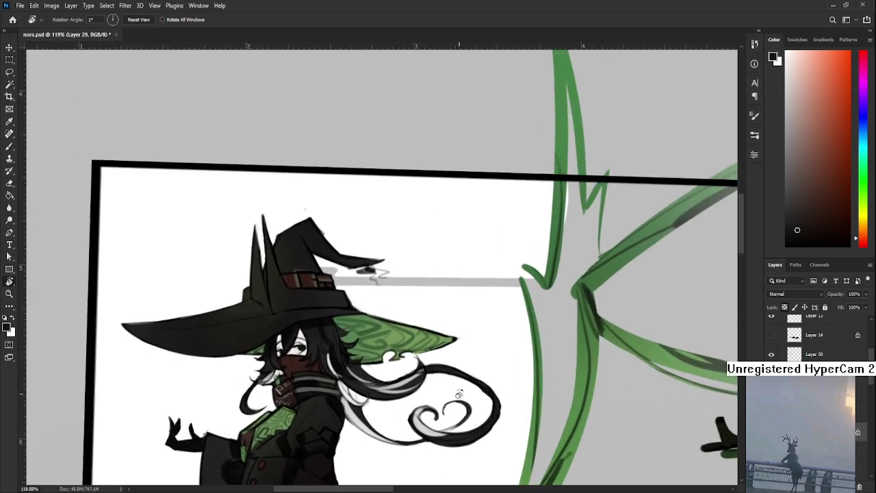
pyautogui.scroll(1, 455, 385)
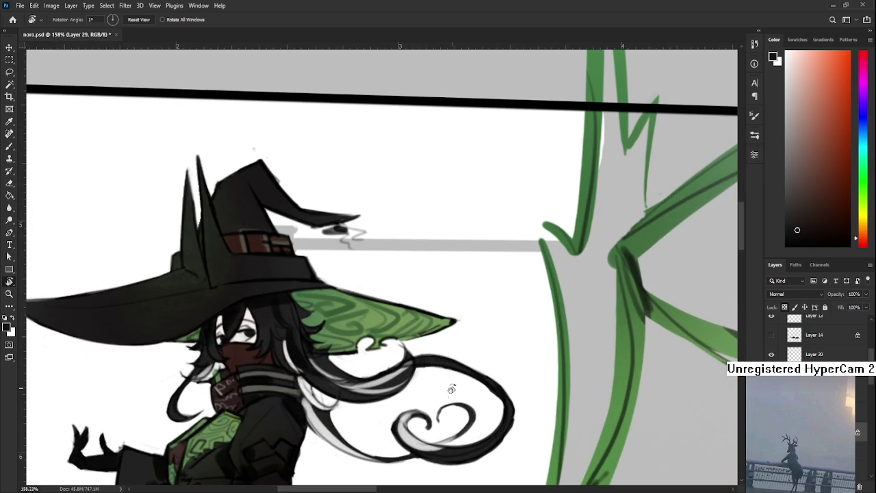
pyautogui.scroll(-1, 450, 381)
pyautogui.scroll(-1, 445, 379)
pyautogui.scroll(-2, 437, 376)
pyautogui.scroll(2, 426, 370)
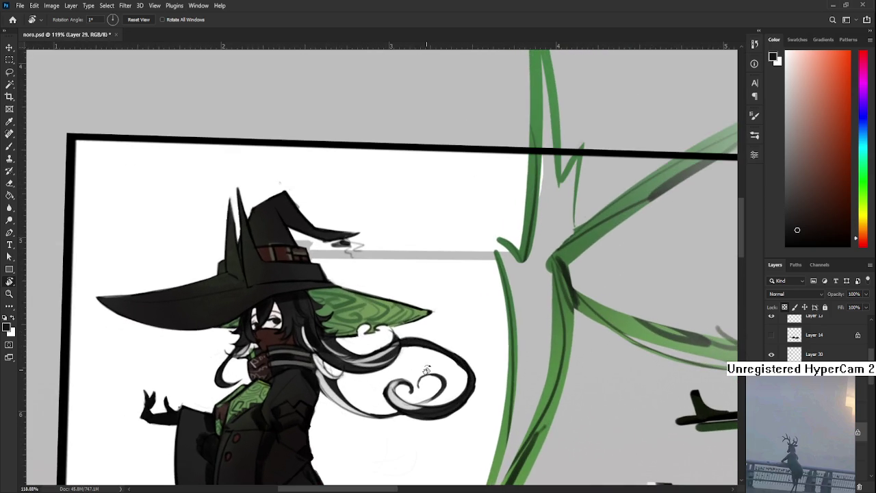
pyautogui.scroll(-2, 425, 365)
pyautogui.scroll(-1, 423, 361)
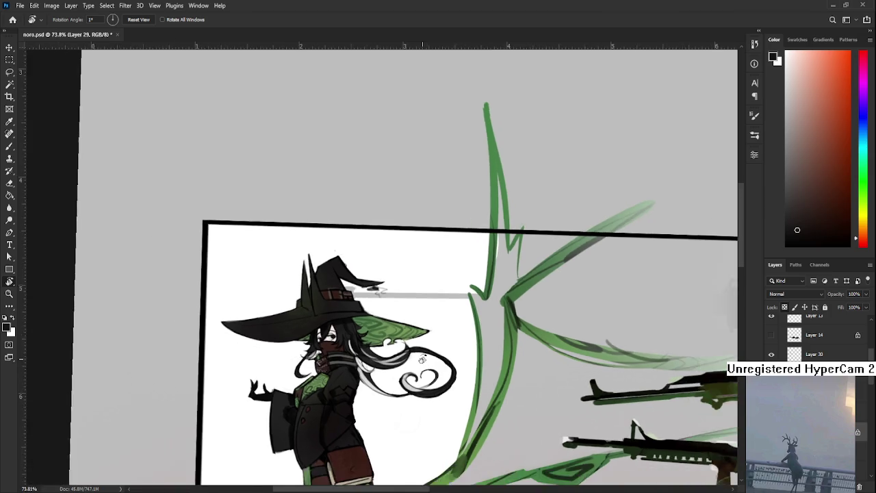
pyautogui.scroll(3, 420, 357)
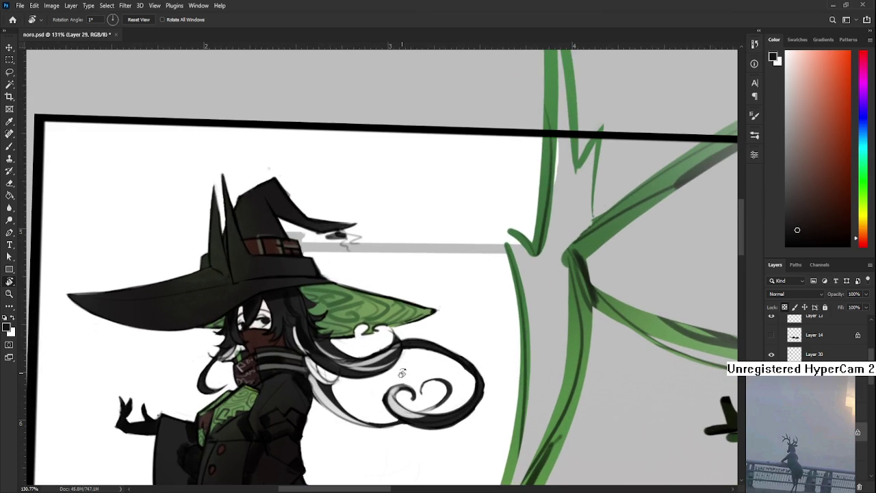
pyautogui.scroll(1, 441, 340)
# Enlarge the eraser, thin the curl's black outline, undo one stroke, and add a new layer.
pyautogui.moveTo(440, 340)
pyautogui.mouseDown()
pyautogui.moveTo(400, 340)
pyautogui.moveTo(387, 354)
pyautogui.moveTo(438, 373)
pyautogui.moveTo(473, 416)
pyautogui.moveTo(431, 455)
pyautogui.moveTo(391, 464)
pyautogui.mouseUp()
pyautogui.press(']')
pyautogui.moveTo(358, 400)
pyautogui.mouseDown()
pyautogui.moveTo(347, 417)
pyautogui.moveTo(354, 432)
pyautogui.mouseUp()
pyautogui.hotkey('ctrl', 'z')
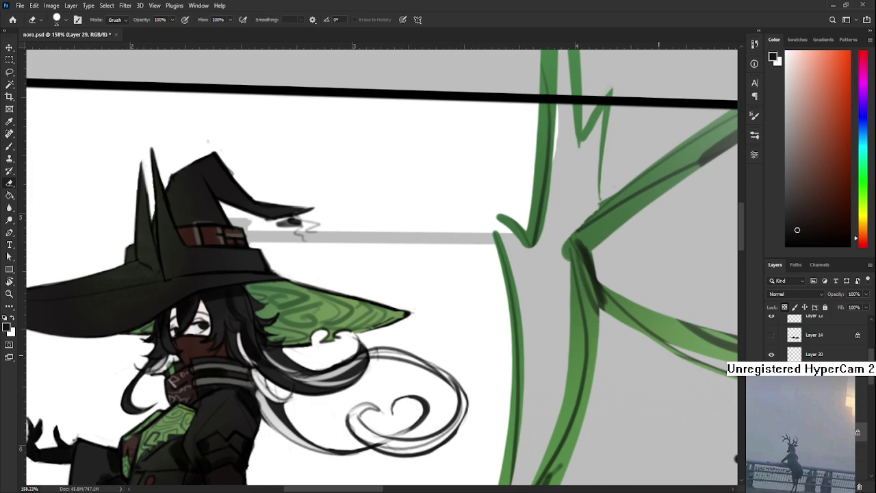
pyautogui.hotkey('ctrl', 'shift', 'alt', 'n')
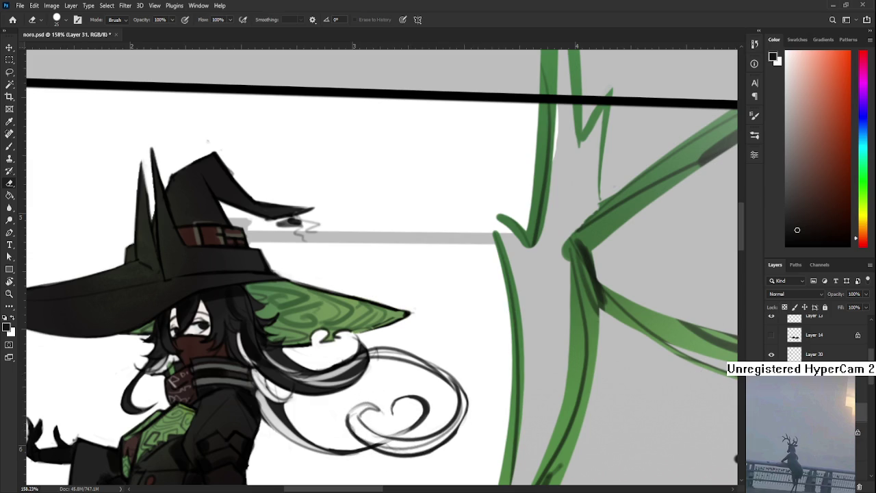
# On Layer 30, erase the large hair swirl below the hat brim.
pyautogui.click(794, 353)
pyautogui.moveTo(425, 333)
pyautogui.mouseDown()
pyautogui.moveTo(461, 405)
pyautogui.moveTo(434, 453)
pyautogui.moveTo(412, 459)
pyautogui.moveTo(434, 438)
pyautogui.moveTo(367, 465)
pyautogui.moveTo(365, 425)
pyautogui.mouseUp()
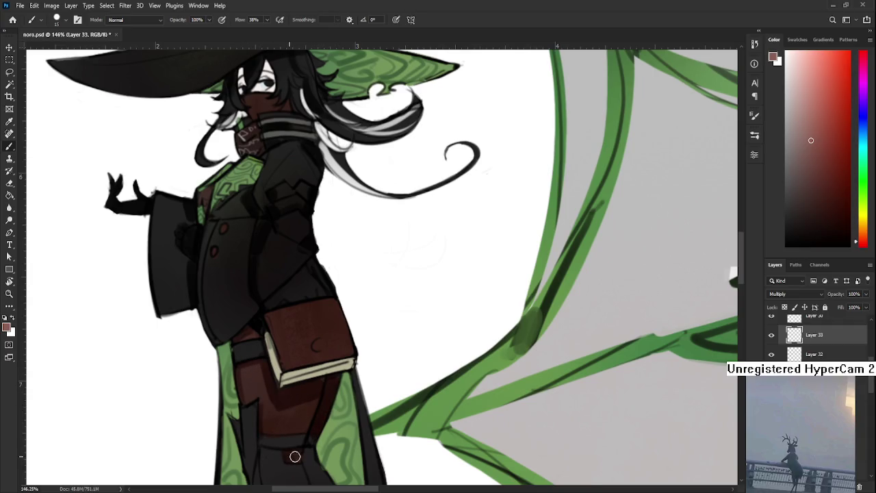
pyautogui.scroll(-5, 340, 376)
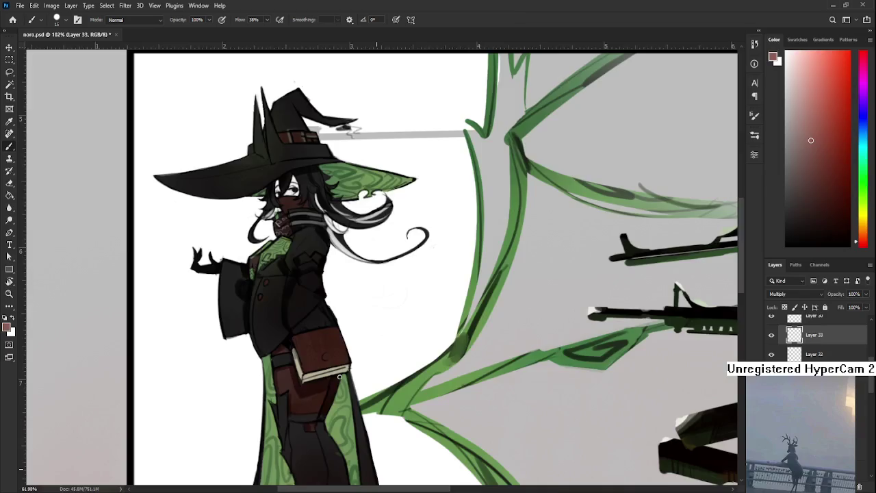
pyautogui.scroll(-2, 339, 377)
pyautogui.scroll(3, 302, 318)
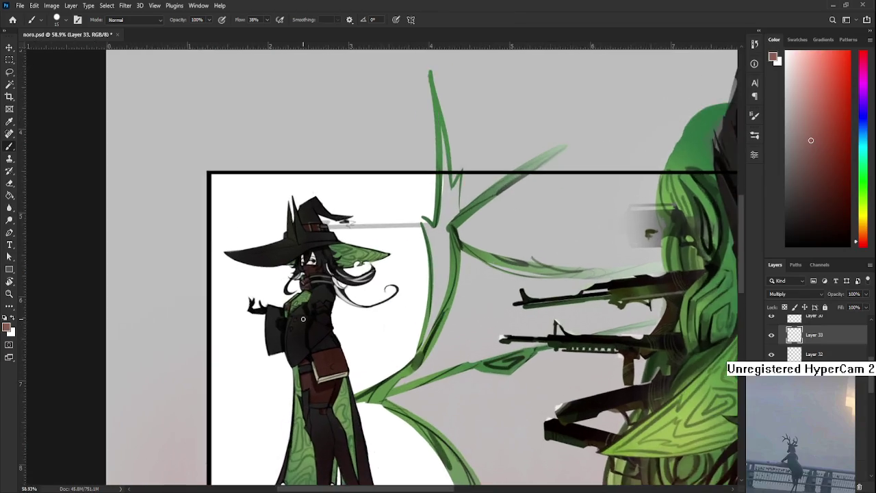
pyautogui.scroll(1, 303, 318)
pyautogui.scroll(2, 315, 316)
pyautogui.scroll(2, 356, 314)
pyautogui.scroll(2, 390, 311)
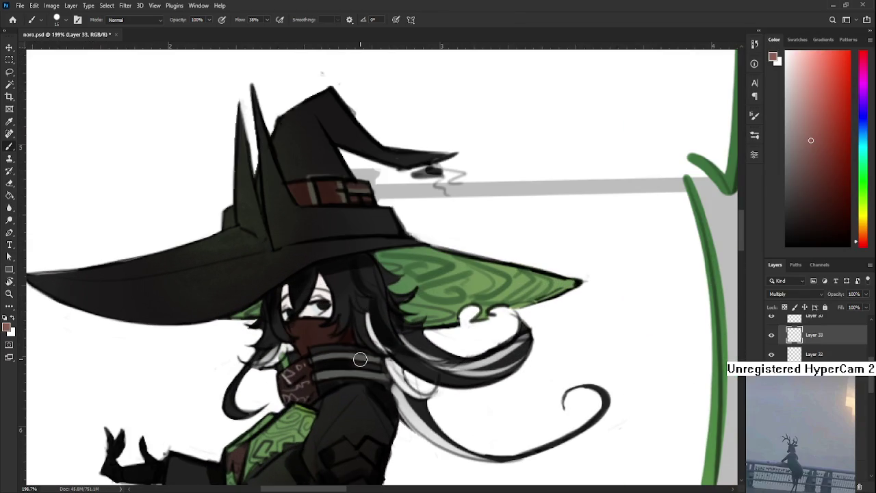
pyautogui.scroll(-5, 360, 358)
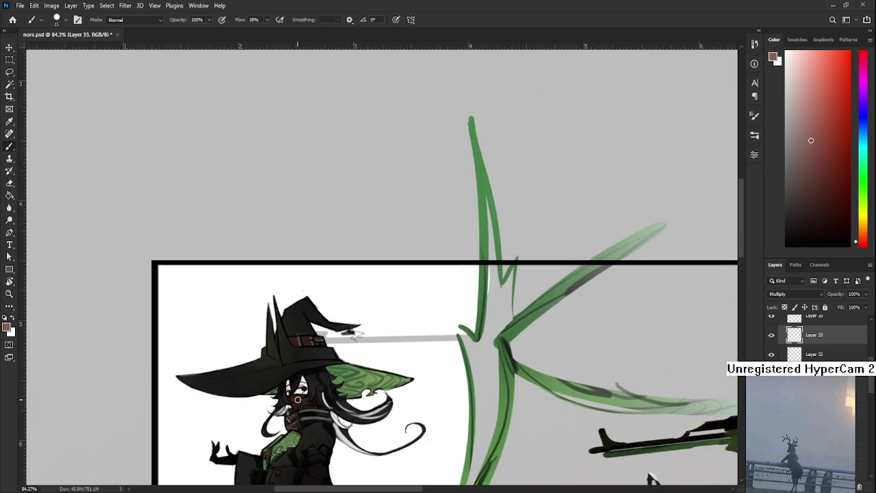
pyautogui.scroll(3, 298, 400)
# Tilt the canvas along the brim and paint dark Multiply shading on the hat brim.
pyautogui.moveTo(342, 365); pyautogui.dragTo(361, 321)
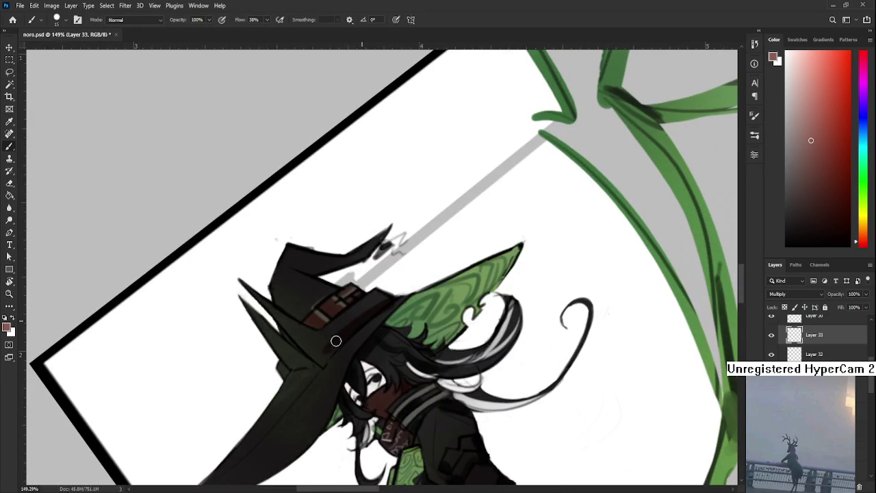
pyautogui.press(']')
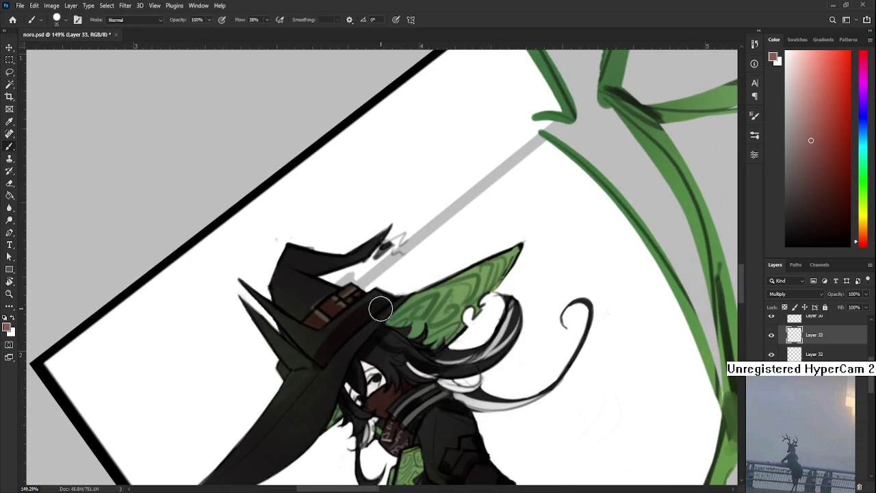
pyautogui.moveTo(322, 356); pyautogui.dragTo(383, 299)
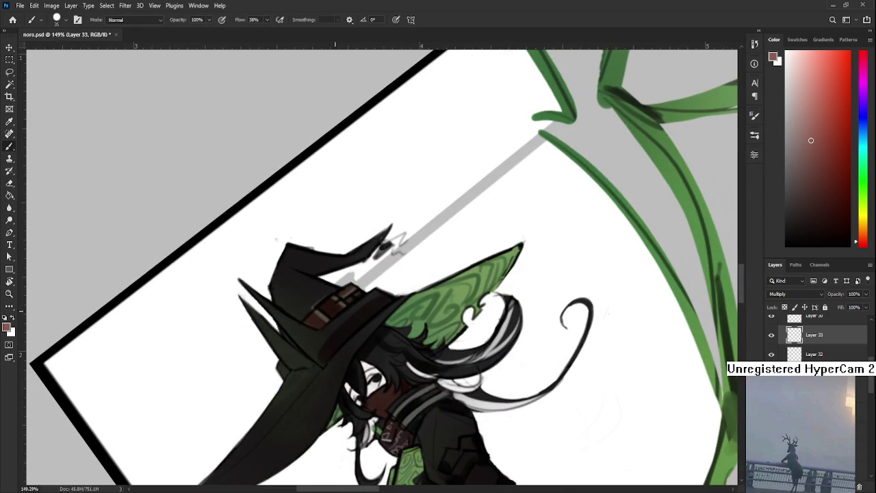
pyautogui.moveTo(332, 333); pyautogui.dragTo(346, 291)
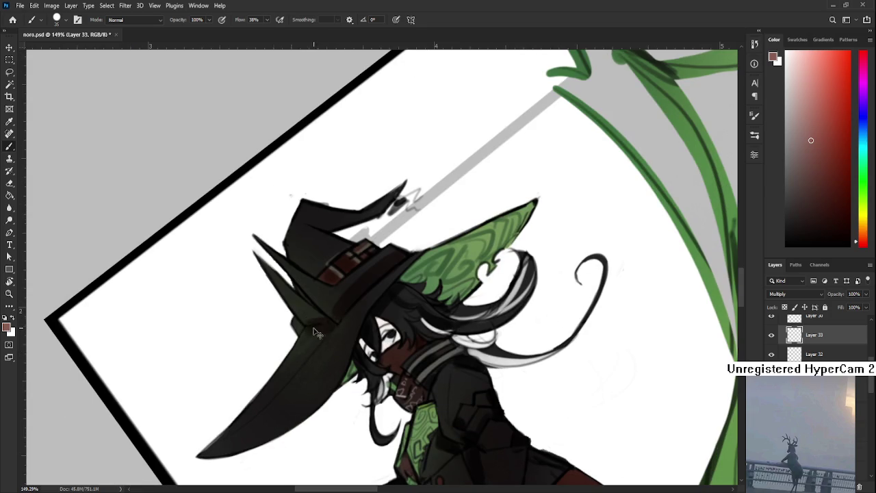
pyautogui.moveTo(325, 332); pyautogui.dragTo(274, 373)
pyautogui.press('e')
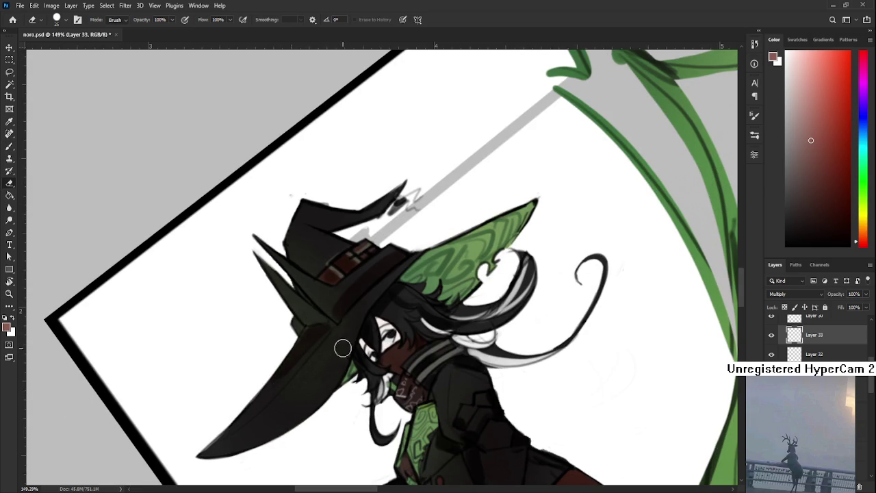
pyautogui.press('b')
pyautogui.press('e')
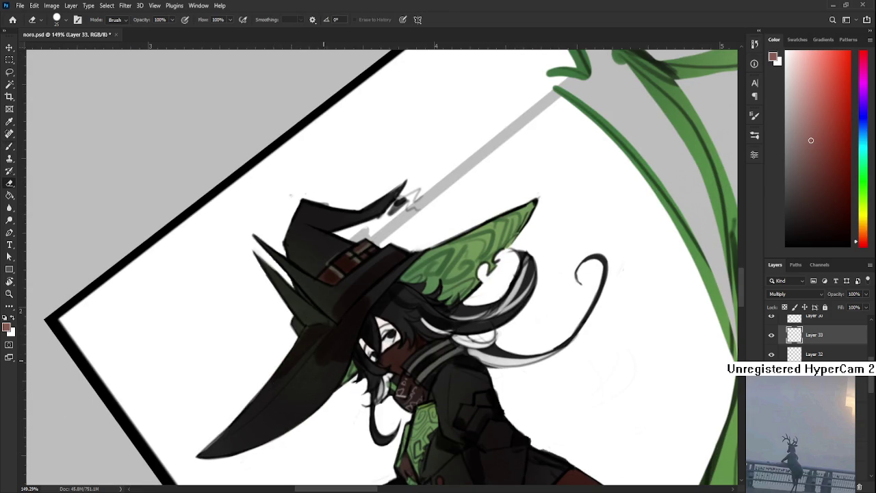
pyautogui.moveTo(362, 326); pyautogui.dragTo(297, 400)
pyautogui.press('b')
pyautogui.moveTo(281, 347)
pyautogui.mouseDown()
pyautogui.moveTo(307, 353)
pyautogui.moveTo(283, 337)
pyautogui.mouseUp()
# Straighten the canvas to nearly level and sample a lighter green from the artwork.
pyautogui.press('r')
pyautogui.moveTo(375, 356); pyautogui.dragTo(337, 359)
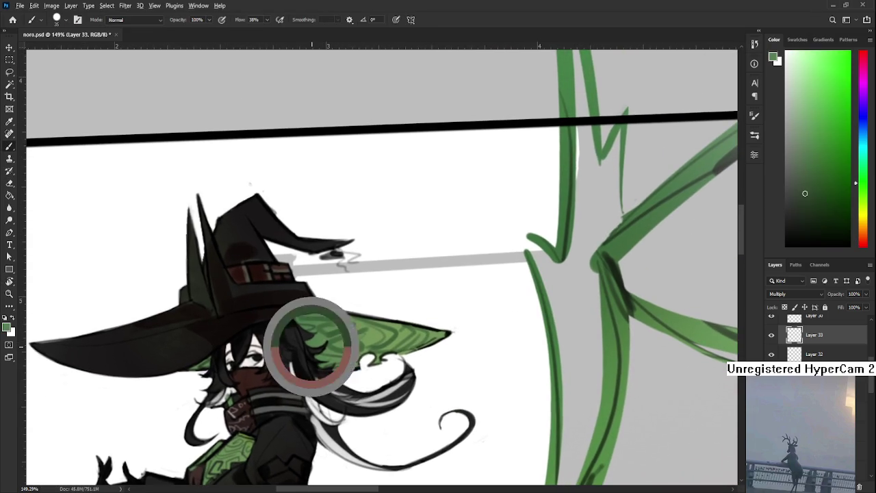
pyautogui.moveTo(311, 345)
pyautogui.mouseDown()
pyautogui.moveTo(332, 331)
pyautogui.moveTo(326, 360)
pyautogui.moveTo(345, 352)
pyautogui.moveTo(354, 322)
pyautogui.moveTo(342, 315)
pyautogui.moveTo(342, 357)
pyautogui.moveTo(352, 322)
pyautogui.moveTo(340, 356)
pyautogui.moveTo(357, 327)
pyautogui.mouseUp()
pyautogui.press('e')
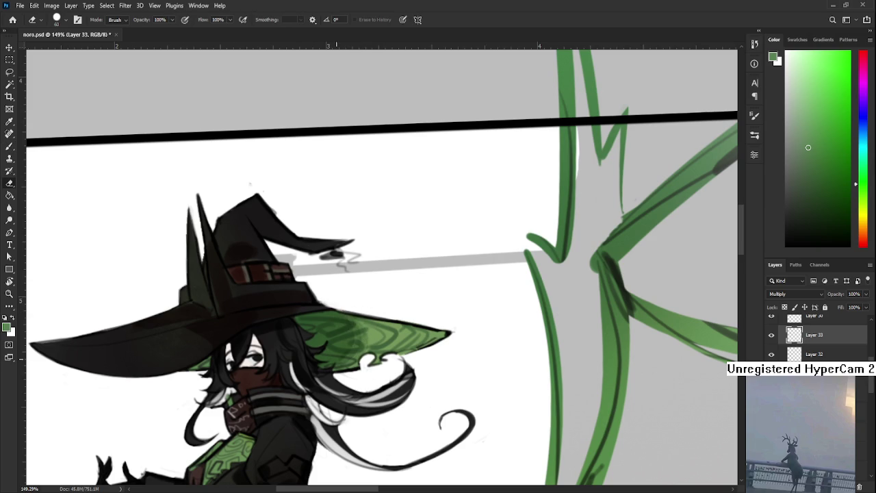
# Enlarge the eraser to 60 and paint dark shading down the coat's left side.
pyautogui.press(']')
pyautogui.press(']')
pyautogui.press('b')
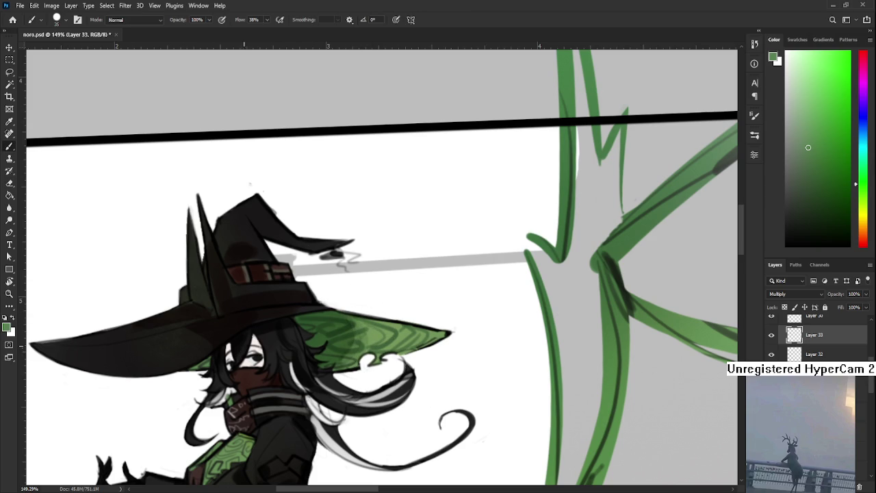
pyautogui.moveTo(242, 453); pyautogui.dragTo(251, 364)
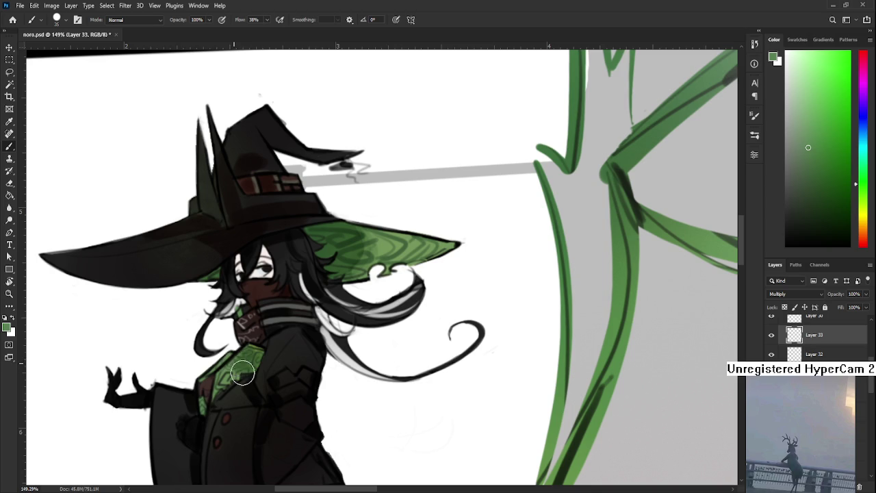
pyautogui.press('e')
pyautogui.press('b')
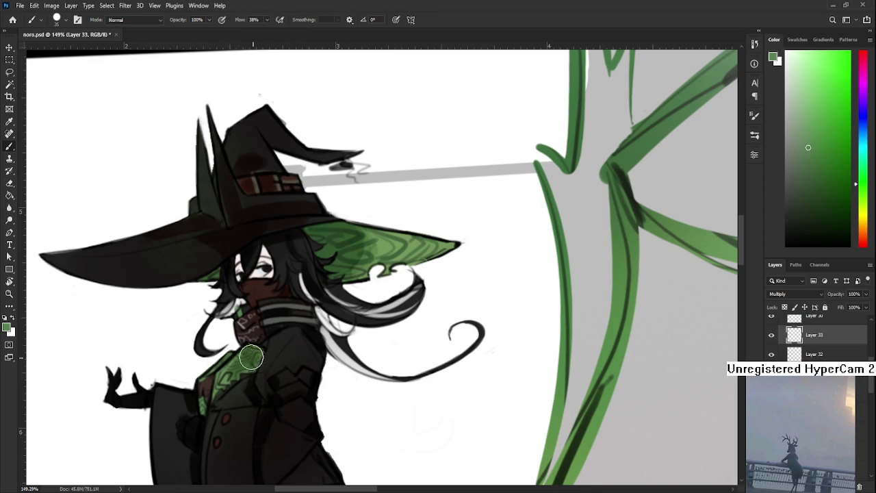
pyautogui.scroll(-5, 283, 356)
pyautogui.scroll(2, 308, 395)
pyautogui.moveTo(253, 288)
pyautogui.mouseDown()
pyautogui.moveTo(275, 430)
pyautogui.moveTo(267, 383)
pyautogui.moveTo(272, 389)
pyautogui.mouseUp()
# Darken the lower coat, erase excess shading near the belt, and reframe the view slightly rotated.
pyautogui.press('e')
pyautogui.press('b')
pyautogui.moveTo(301, 311)
pyautogui.mouseDown()
pyautogui.moveTo(299, 342)
pyautogui.moveTo(311, 288)
pyautogui.mouseUp()
pyautogui.press('e')
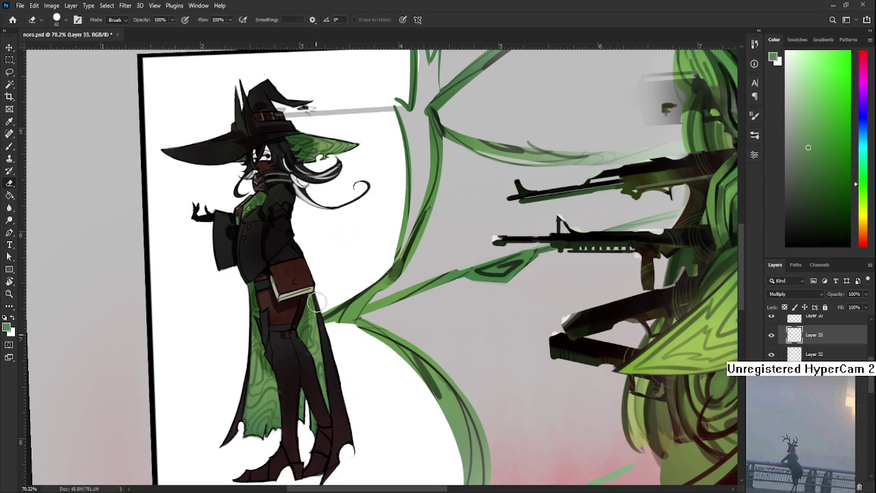
pyautogui.scroll(-2, 293, 388)
pyautogui.moveTo(292, 388); pyautogui.dragTo(274, 413)
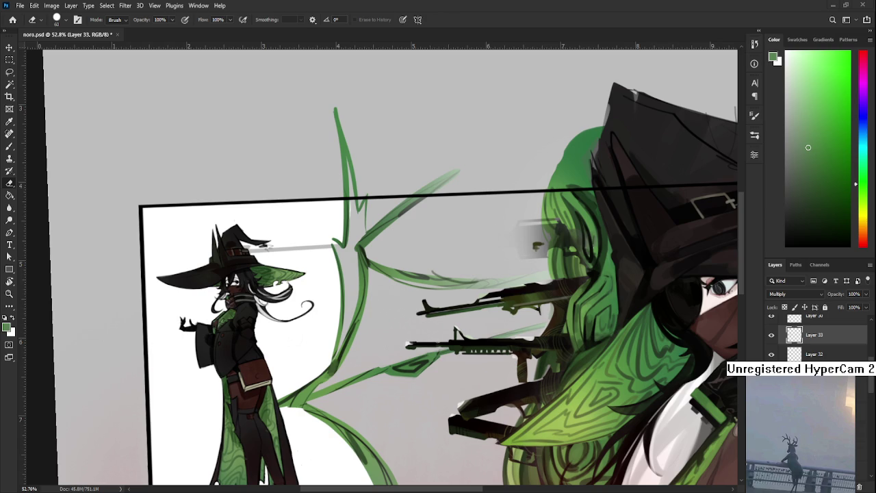
pyautogui.scroll(-5, 327, 356)
pyautogui.press('r')
pyautogui.moveTo(397, 410); pyautogui.dragTo(402, 422)
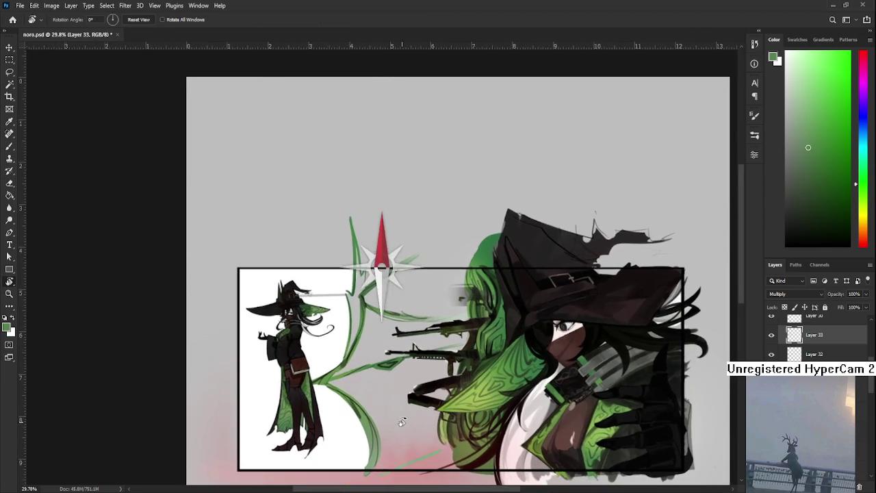
pyautogui.scroll(2, 288, 383)
pyautogui.scroll(2, 287, 383)
pyautogui.scroll(2, 288, 383)
pyautogui.scroll(2, 288, 383)
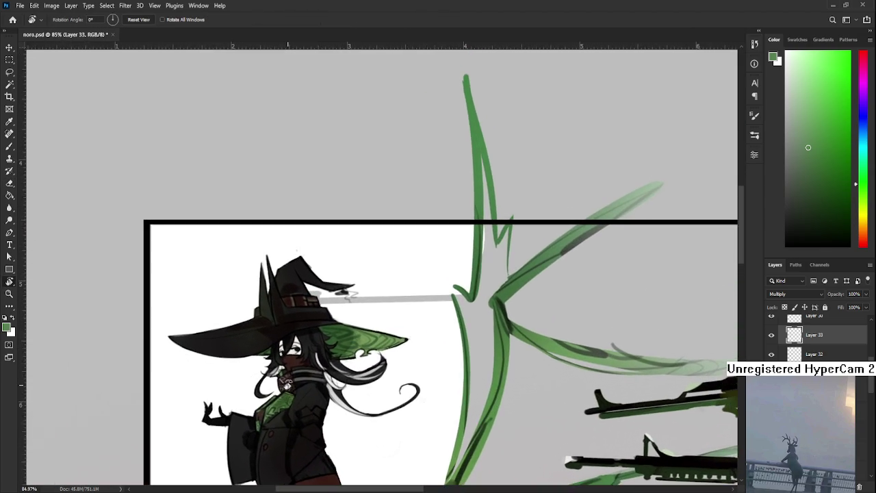
pyautogui.scroll(-2, 287, 383)
pyautogui.scroll(-1, 287, 383)
pyautogui.scroll(-1, 287, 384)
pyautogui.scroll(2, 305, 383)
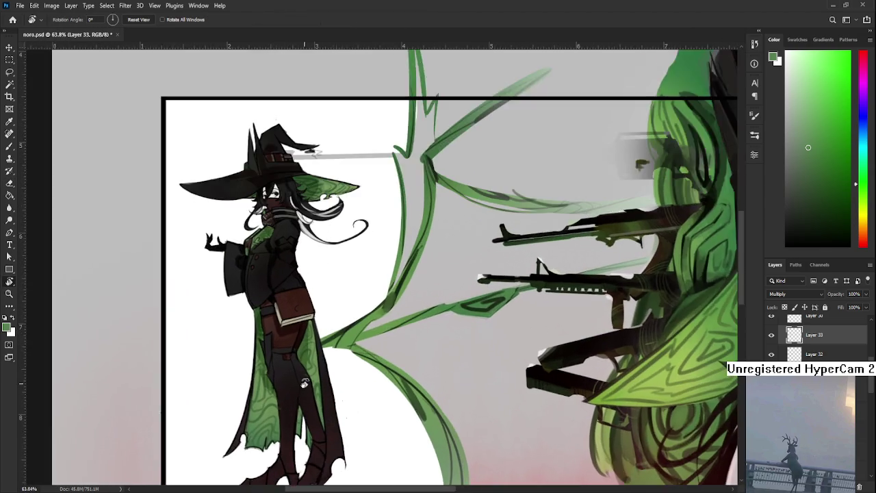
pyautogui.scroll(2, 304, 383)
pyautogui.press('b')
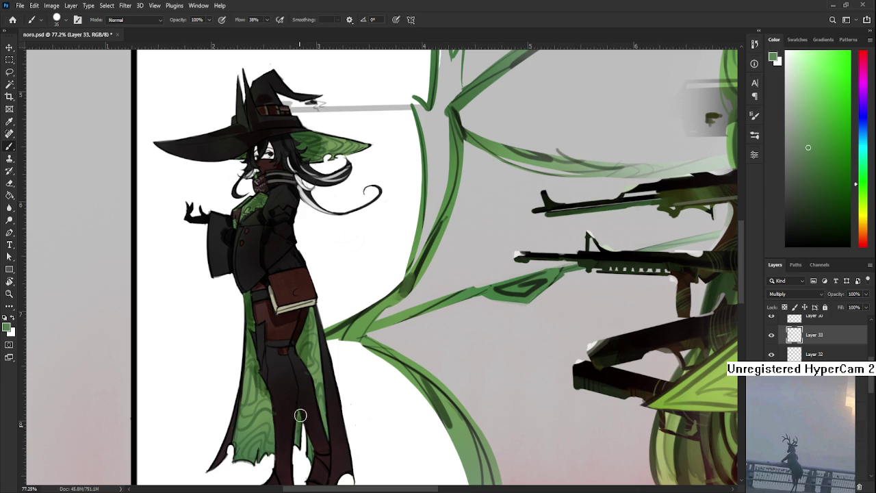
pyautogui.press('e')
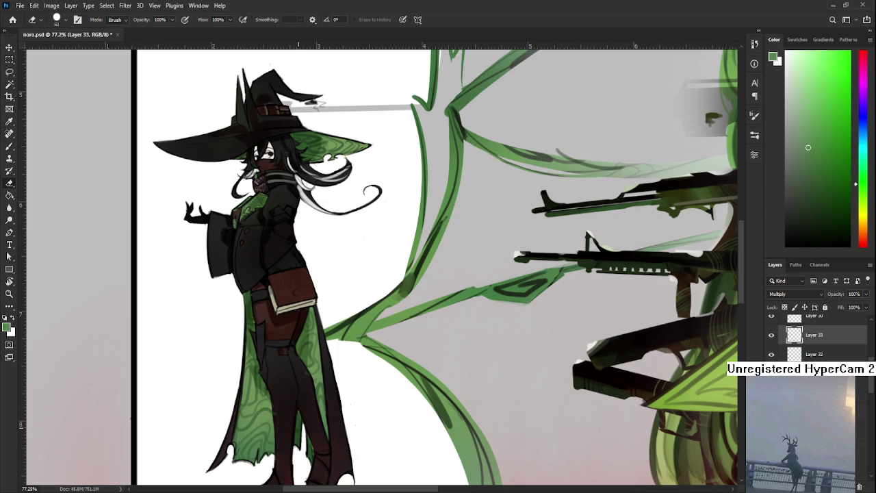
pyautogui.scroll(-2, 297, 415)
pyautogui.scroll(3, 280, 415)
pyautogui.scroll(2, 299, 406)
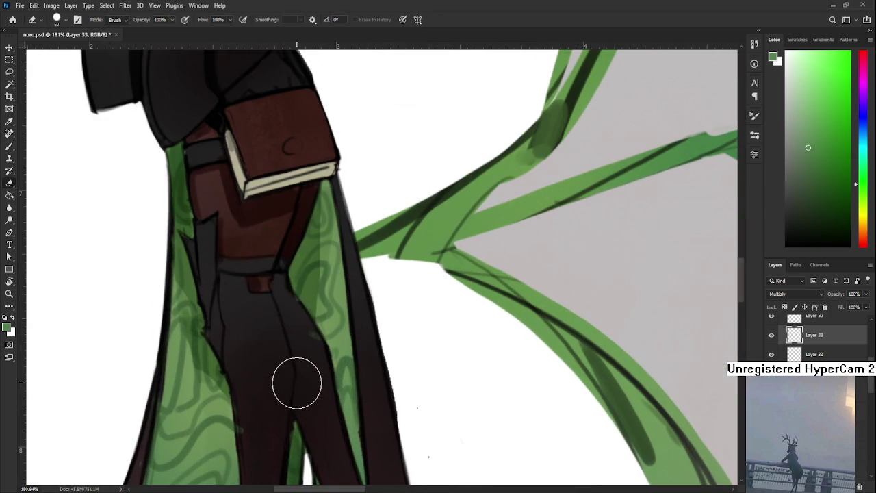
pyautogui.click(771, 335)
pyautogui.click(771, 335)
pyautogui.click(771, 354)
pyautogui.click(772, 354)
pyautogui.click(810, 354)
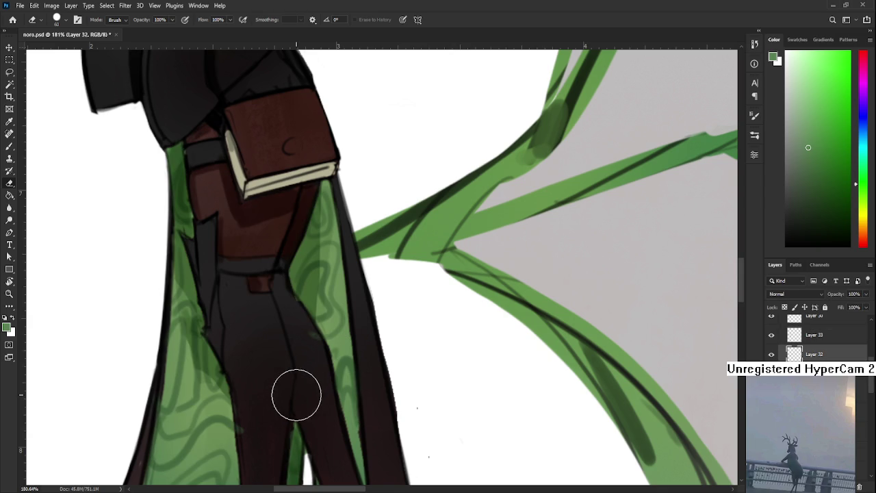
pyautogui.press('[')
pyautogui.press('[')
pyautogui.press('[')
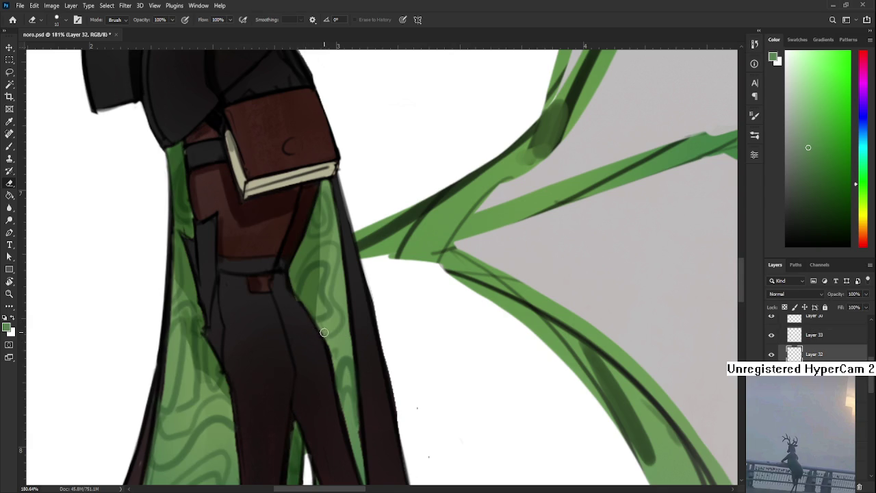
pyautogui.scroll(-5, 321, 324)
pyautogui.scroll(-5, 322, 323)
pyautogui.scroll(3, 322, 324)
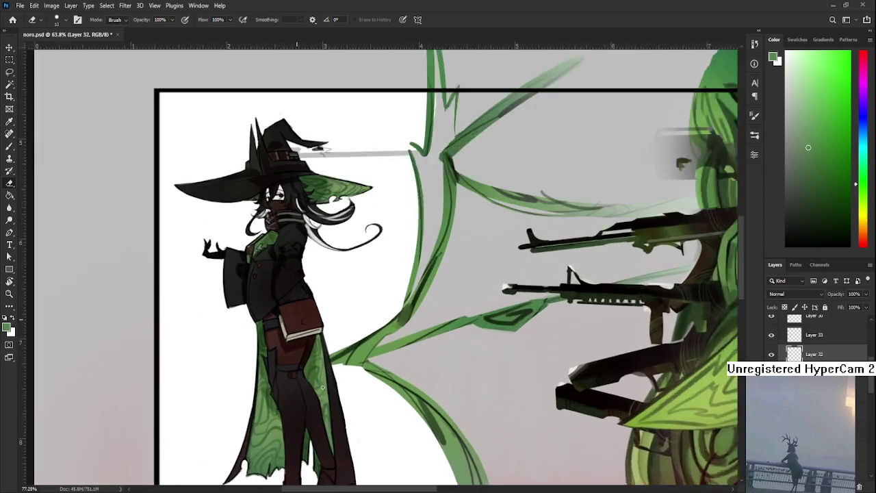
pyautogui.moveTo(328, 397); pyautogui.dragTo(328, 451)
pyautogui.scroll(-2, 321, 411)
pyautogui.scroll(3, 294, 336)
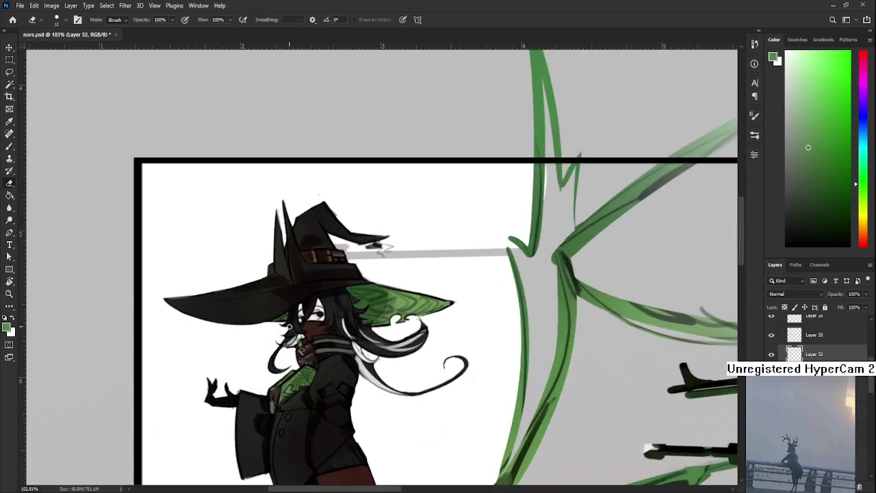
pyautogui.scroll(3, 289, 333)
pyautogui.scroll(-2, 289, 333)
pyautogui.scroll(1, 301, 402)
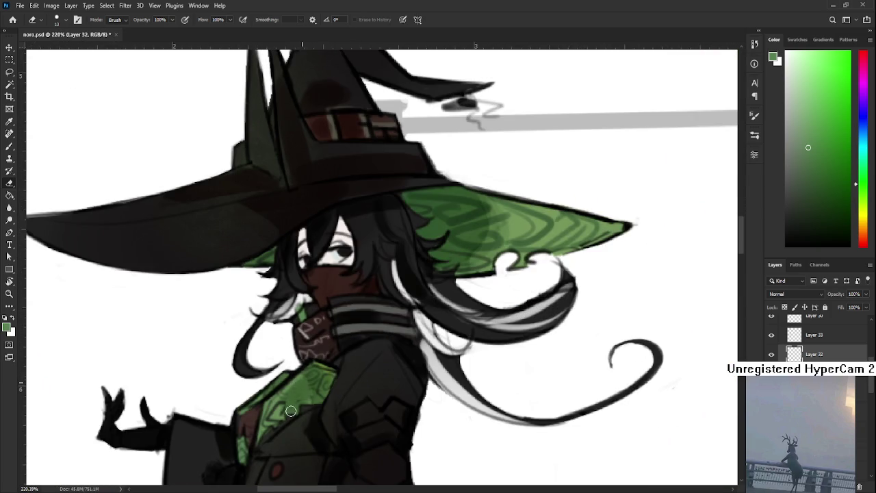
pyautogui.click(772, 335)
pyautogui.click(771, 335)
pyautogui.click(810, 334)
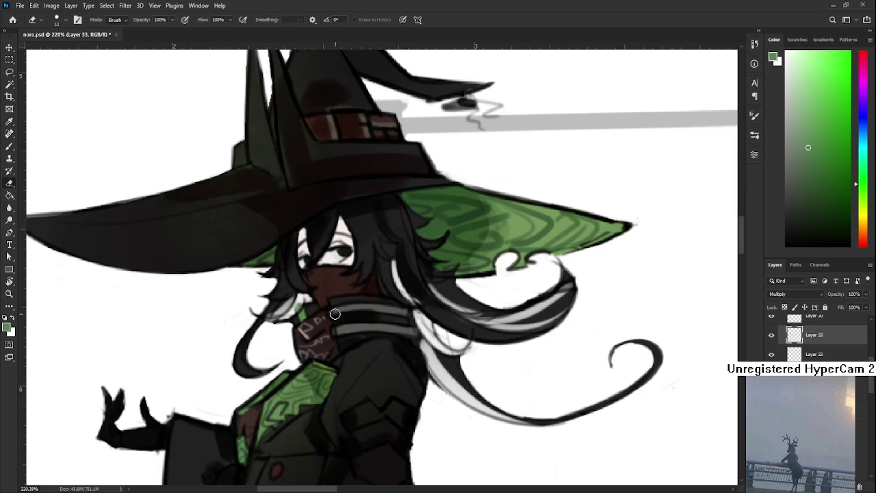
# Zoom in and pick the skin tone from the witch's face, adjusting it slightly.
pyautogui.scroll(-5, 335, 313)
pyautogui.scroll(-2, 334, 313)
pyautogui.scroll(-3, 367, 367)
pyautogui.scroll(2, 367, 367)
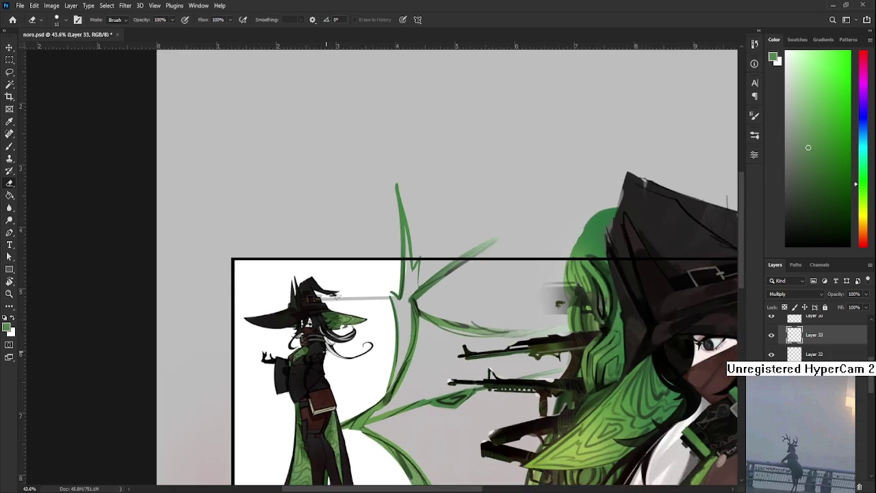
pyautogui.scroll(2, 318, 325)
pyautogui.scroll(3, 319, 325)
pyautogui.scroll(2, 318, 325)
pyautogui.press('b')
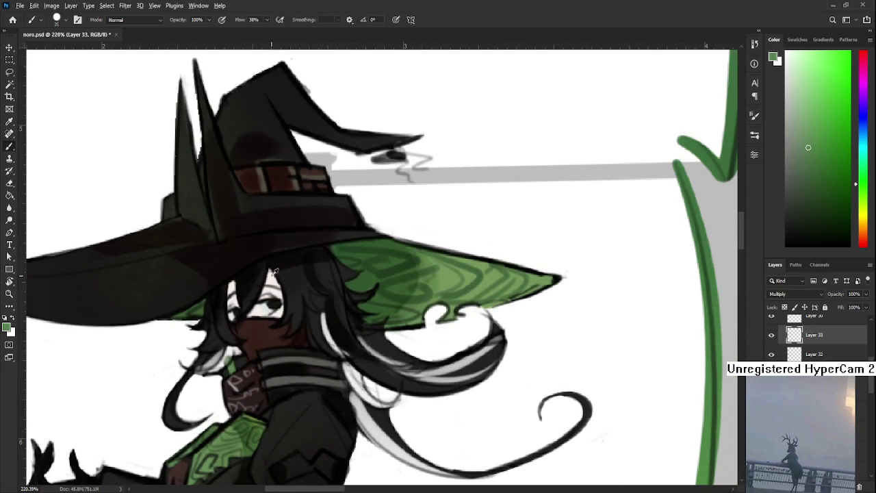
pyautogui.keyDown('alt'); pyautogui.click(276, 271); pyautogui.keyUp('alt')
pyautogui.moveTo(276, 271); pyautogui.dragTo(289, 299)
pyautogui.click(800, 121)
pyautogui.moveTo(799, 121); pyautogui.dragTo(796, 117)
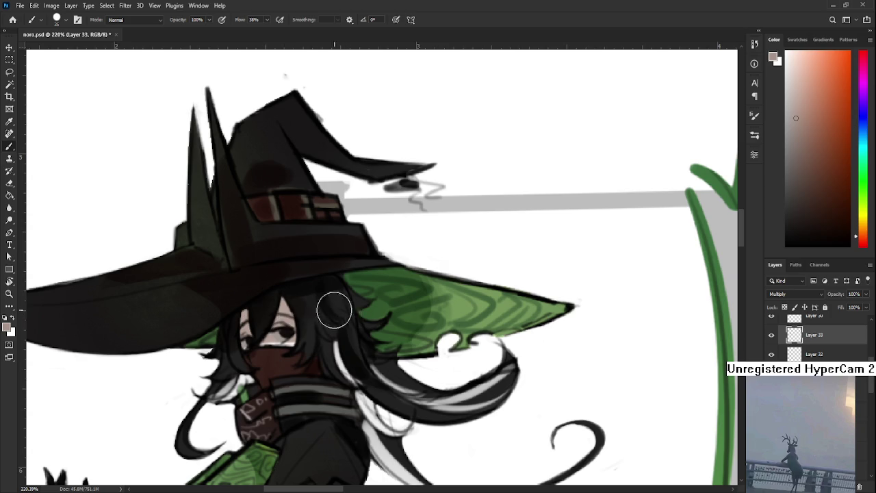
# Repaint the hair beside the witch's eye with the skin tone and save noro.psd.
pyautogui.moveTo(242, 340); pyautogui.dragTo(249, 313)
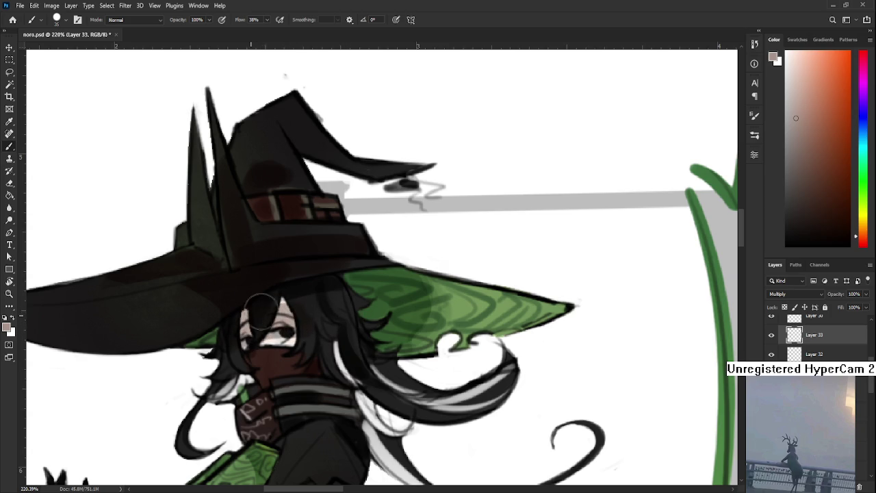
pyautogui.scroll(-3, 327, 307)
pyautogui.scroll(-2, 327, 307)
pyautogui.hotkey('ctrl', 's')
pyautogui.scroll(-1, 349, 343)
pyautogui.scroll(-1, 299, 337)
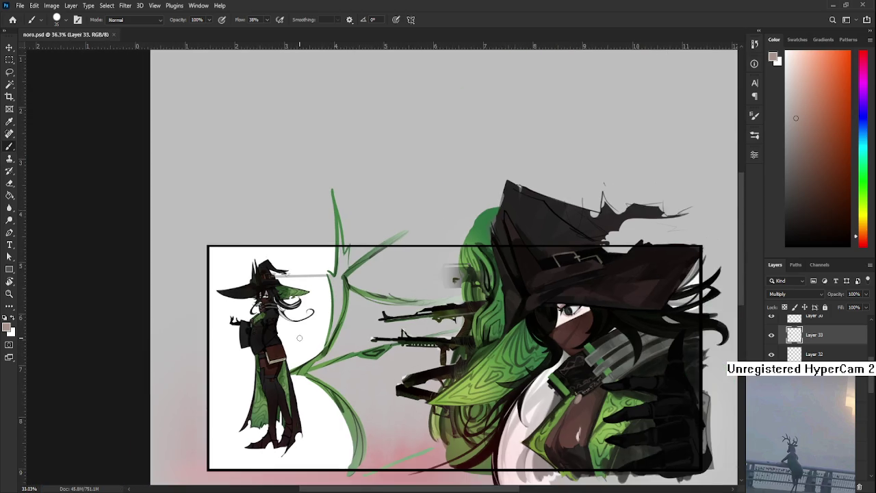
pyautogui.scroll(1, 301, 346)
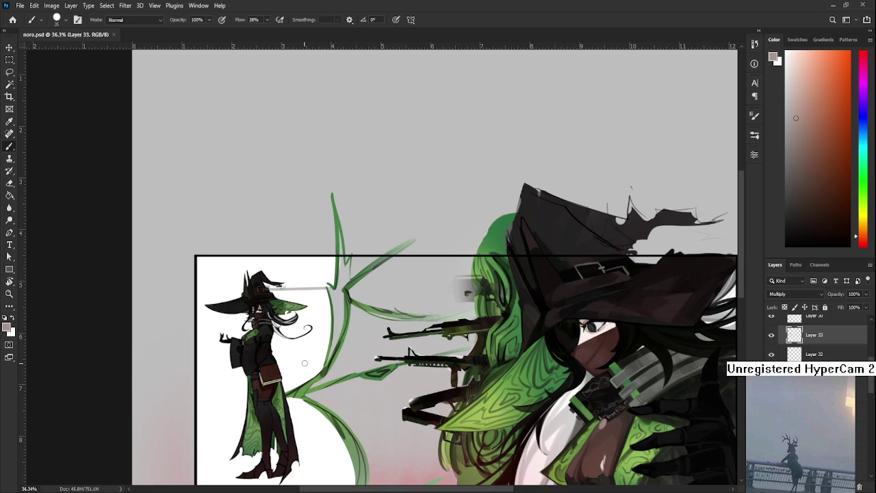
pyautogui.scroll(-2, 308, 370)
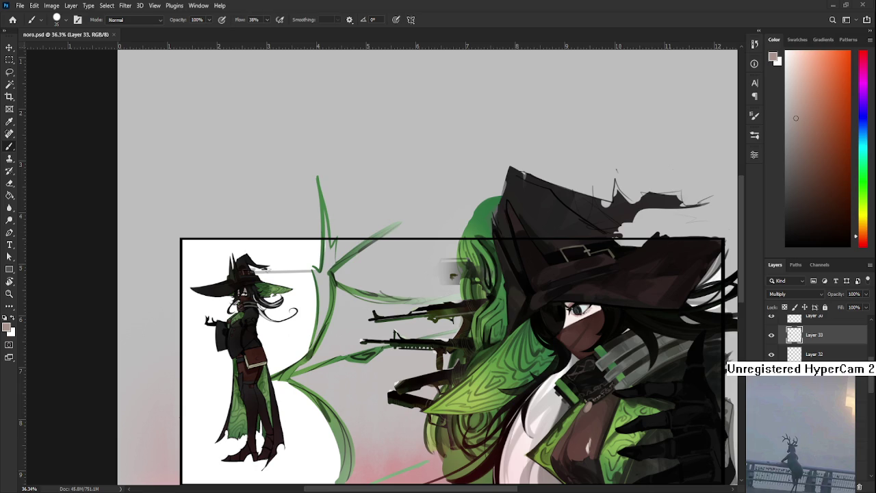
pyautogui.moveTo(394, 333)
pyautogui.mouseDown()
pyautogui.moveTo(354, 467)
pyautogui.moveTo(338, 342)
pyautogui.moveTo(307, 391)
pyautogui.moveTo(325, 388)
pyautogui.mouseUp()
pyautogui.scroll(-1, 324, 388)
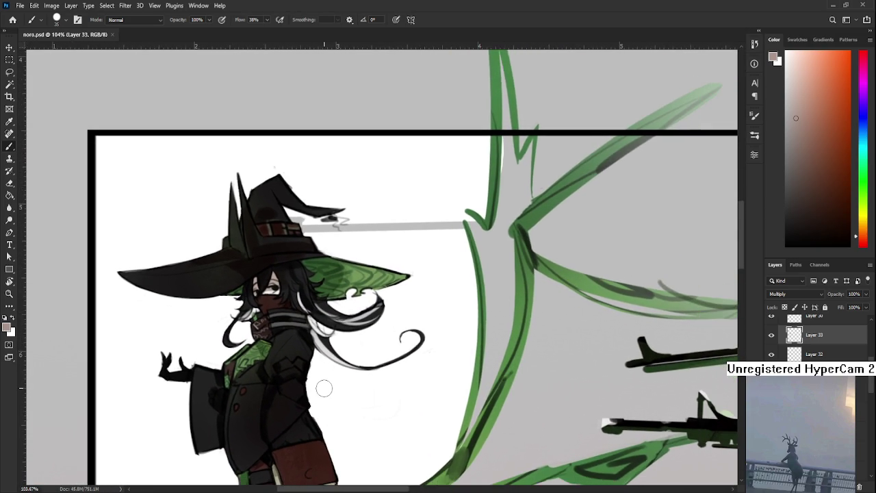
pyautogui.scroll(2, 325, 389)
pyautogui.scroll(-3, 325, 389)
pyautogui.scroll(-2, 318, 380)
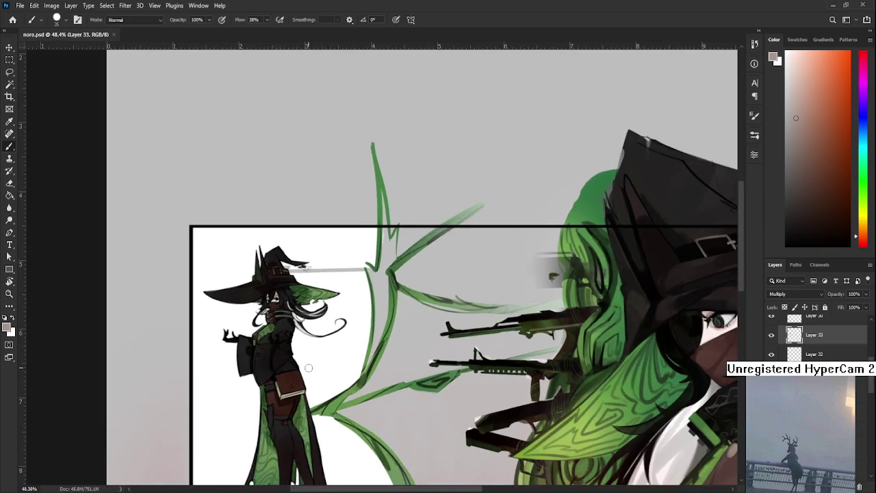
pyautogui.scroll(-1, 308, 368)
pyautogui.moveTo(314, 376); pyautogui.dragTo(294, 323)
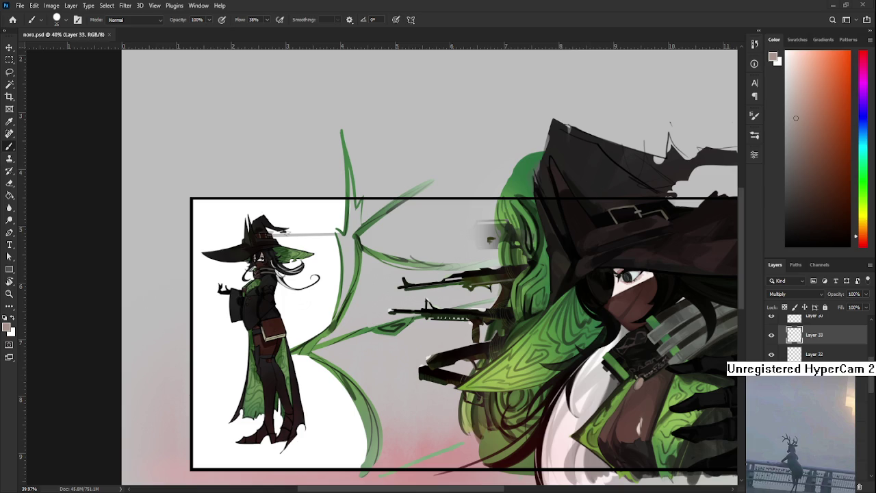
pyautogui.scroll(1, 362, 295)
pyautogui.moveTo(300, 276); pyautogui.dragTo(309, 309)
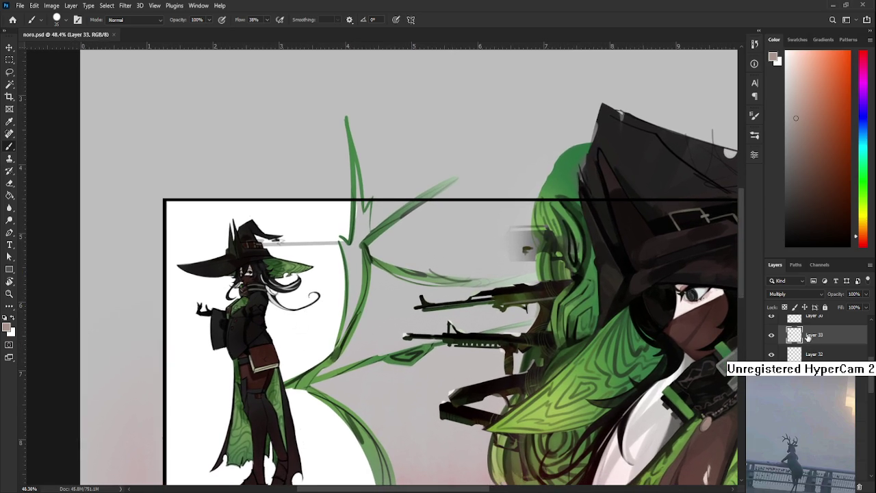
pyautogui.scroll(-1, 312, 333)
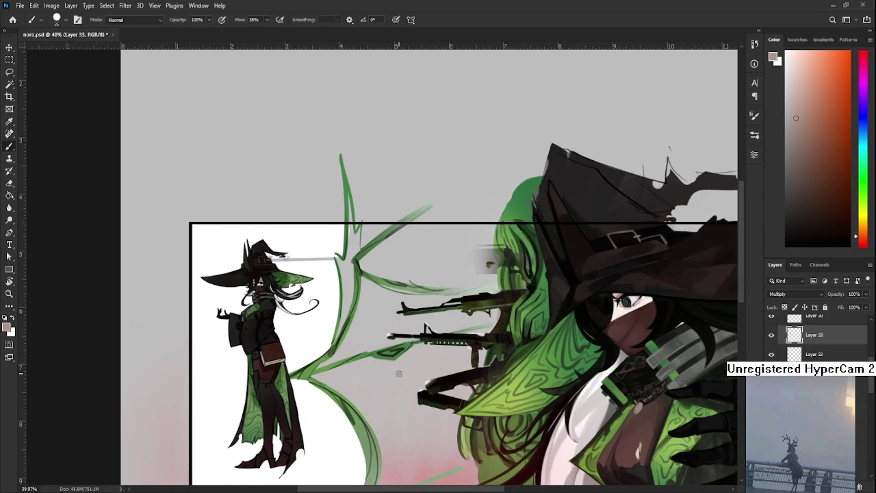
pyautogui.scroll(-1, 398, 373)
pyautogui.scroll(-3, 814, 335)
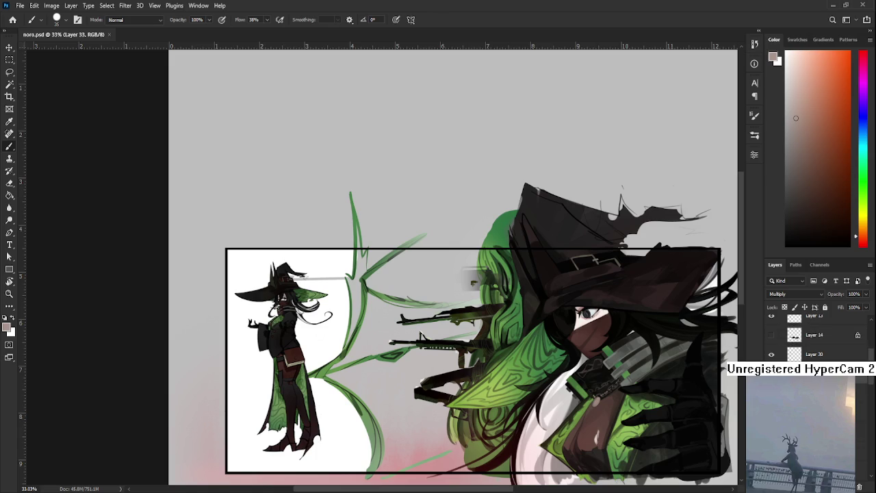
# Select Layer 29 through Layer 30 and group them into Group 1.
pyautogui.click(807, 354)
pyautogui.scroll(-2, 814, 336)
pyautogui.scroll(-2, 814, 336)
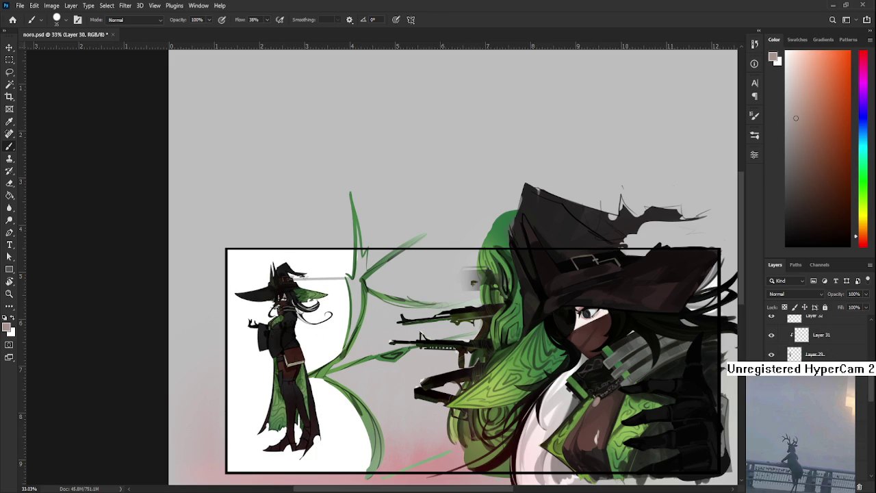
pyautogui.press('space')
pyautogui.click(810, 355)
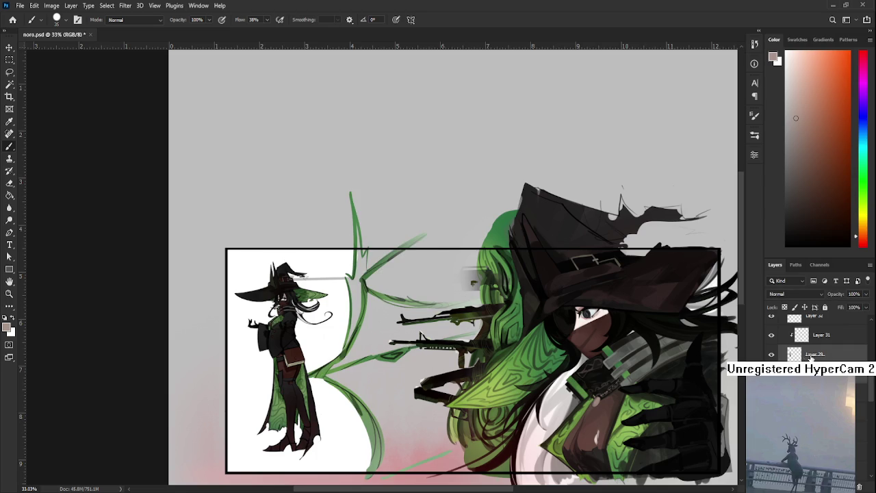
pyautogui.scroll(-5, 812, 360)
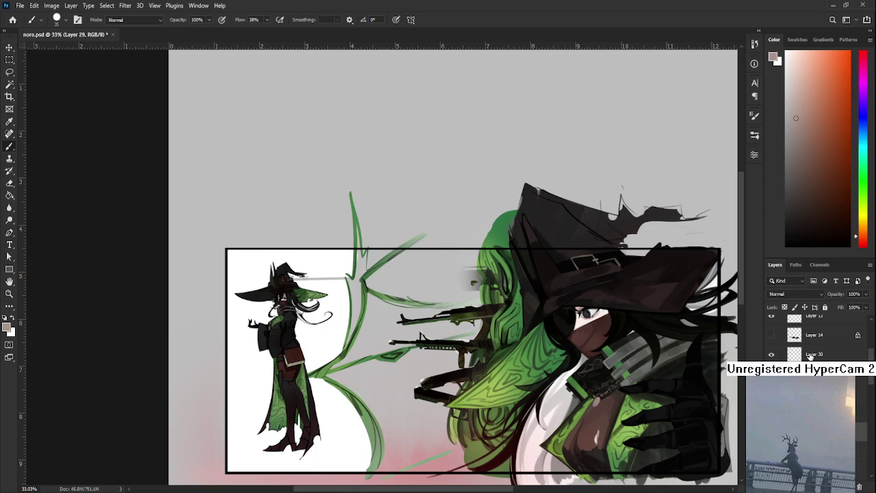
pyautogui.keyDown('ctrl'); pyautogui.click(813, 354); pyautogui.keyUp('ctrl')
pyautogui.hotkey('ctrl', 'g')
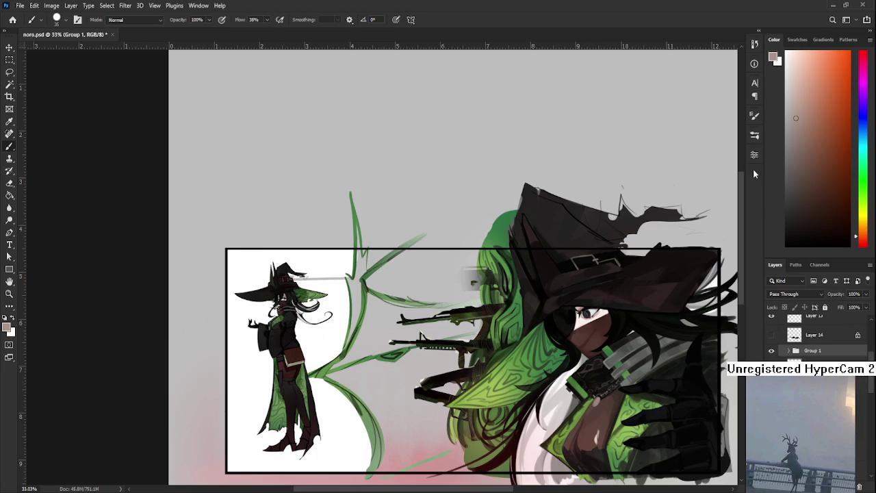
# Duplicate the group as Group 1 copy, expand it, and zoom in on the witch.
pyautogui.click(433, 165)
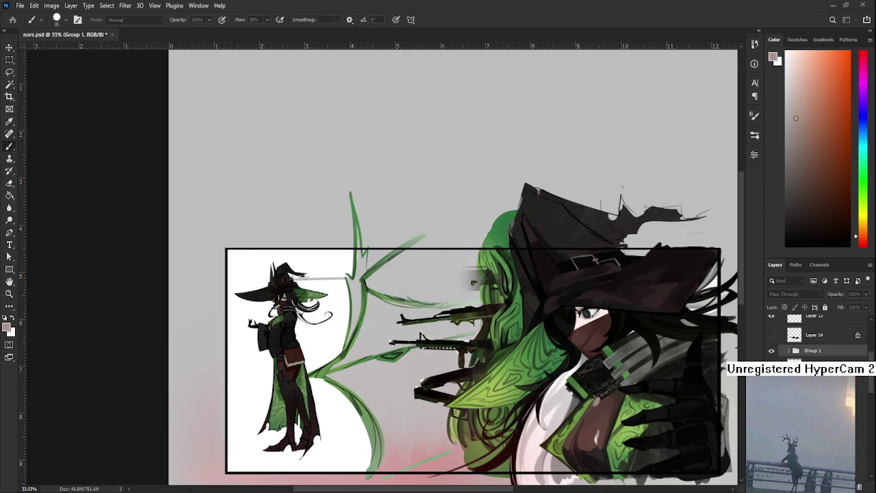
pyautogui.hotkey('ctrl', 'j')
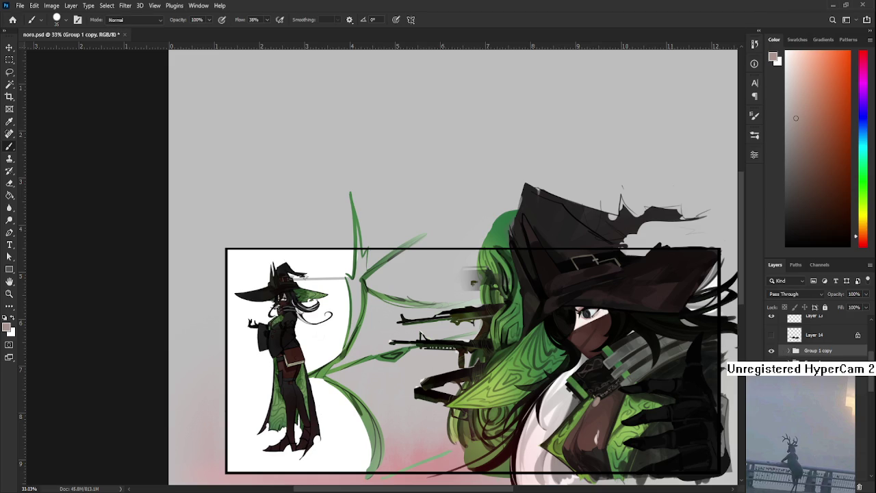
pyautogui.click(788, 351)
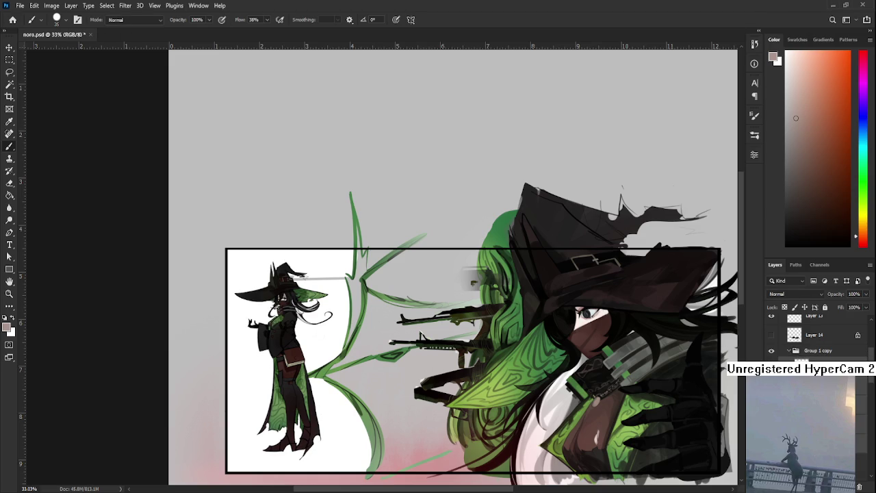
pyautogui.hotkey('alt', '[')
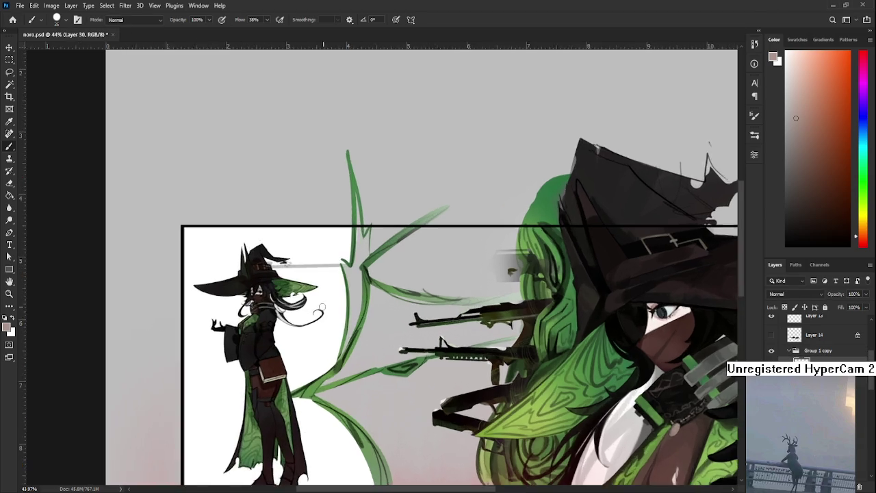
pyautogui.moveTo(325, 311); pyautogui.dragTo(380, 340)
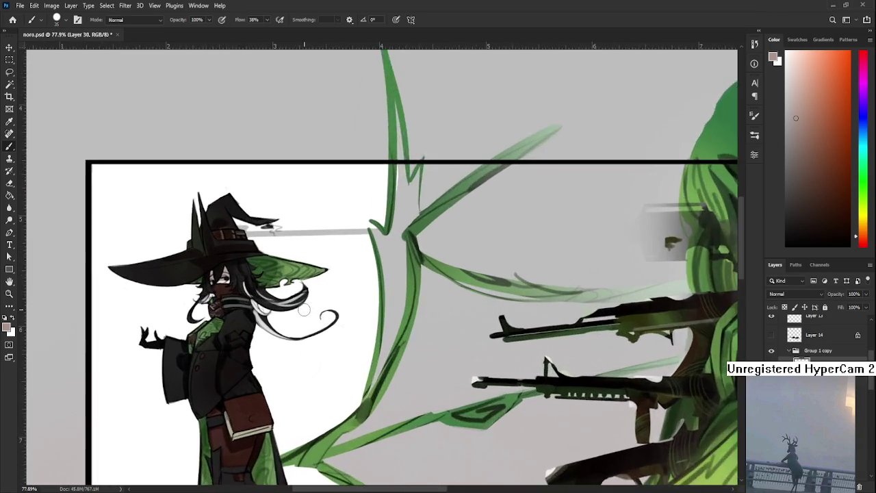
# Rotate the canvas about 53° and draw a black line along the hair's left edge.
pyautogui.press('r')
pyautogui.moveTo(407, 289)
pyautogui.mouseDown()
pyautogui.moveTo(342, 443)
pyautogui.moveTo(265, 327)
pyautogui.mouseUp()
pyautogui.press('e')
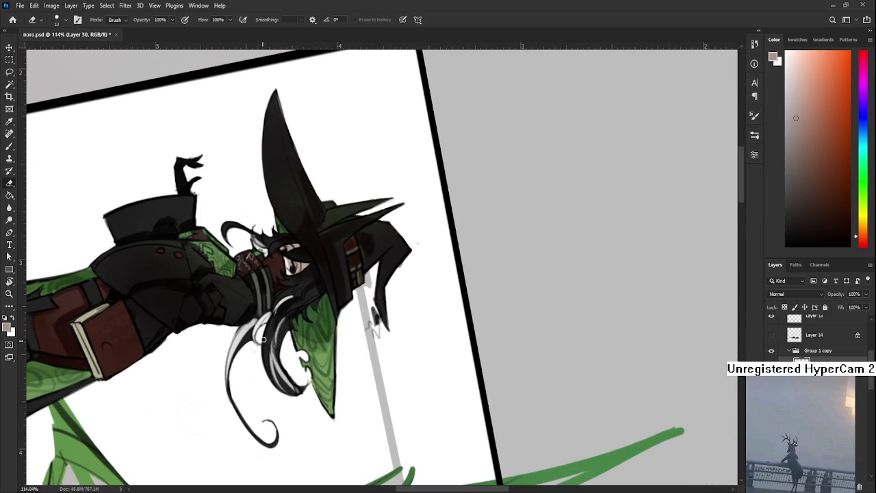
pyautogui.press('b')
pyautogui.keyDown('alt'); pyautogui.click(244, 343); pyautogui.keyUp('alt')
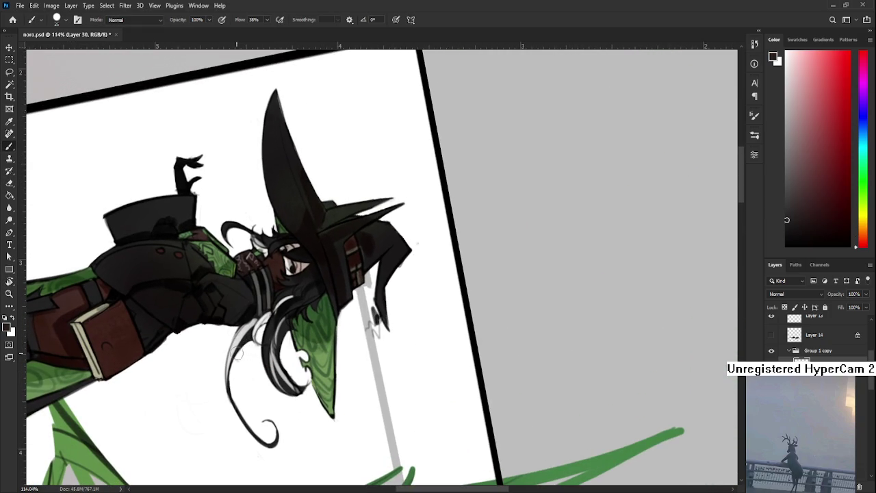
pyautogui.moveTo(242, 346); pyautogui.dragTo(255, 421)
pyautogui.hotkey('ctrl', 'z')
pyautogui.moveTo(241, 345); pyautogui.dragTo(270, 438)
# Erase the lower end of that stroke where it links to the bottom curl.
pyautogui.press('e')
pyautogui.moveTo(235, 406); pyautogui.dragTo(269, 441)
pyautogui.press('b')
pyautogui.press('e')
pyautogui.moveTo(244, 413); pyautogui.dragTo(263, 435)
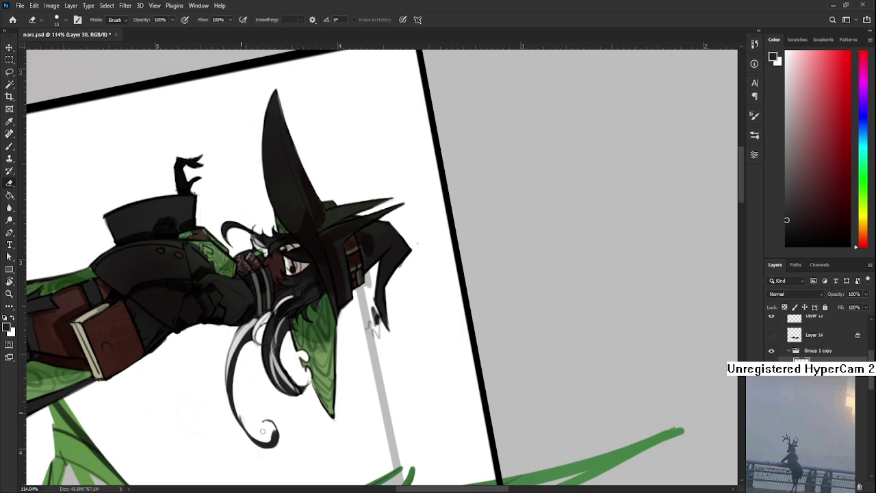
# Thin the dark blob at the curl tip and darken the curl's left side.
pyautogui.scroll(2, 258, 421)
pyautogui.press('r')
pyautogui.moveTo(400, 400); pyautogui.dragTo(185, 316)
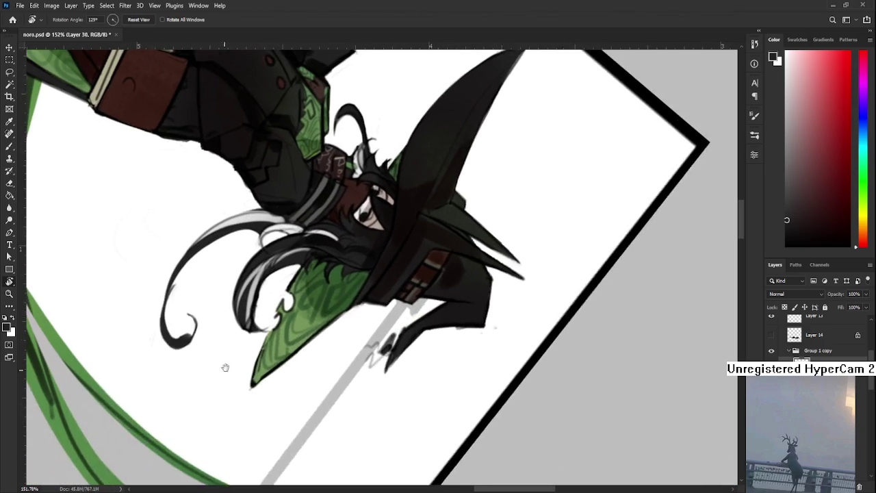
pyautogui.press('b')
pyautogui.press('e')
pyautogui.moveTo(200, 349); pyautogui.dragTo(207, 362)
pyautogui.press('b')
pyautogui.moveTo(174, 332)
pyautogui.mouseDown()
pyautogui.moveTo(182, 372)
pyautogui.moveTo(176, 339)
pyautogui.moveTo(202, 359)
pyautogui.moveTo(193, 376)
pyautogui.mouseUp()
# Lighten the inner edge of the hair curl with the eraser.
pyautogui.press('e')
pyautogui.press('b')
pyautogui.press('e')
pyautogui.press('b')
pyautogui.press('e')
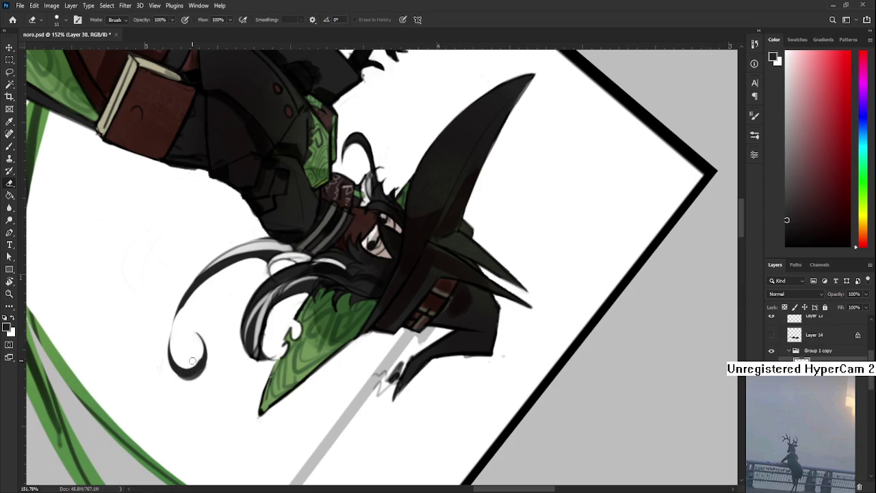
pyautogui.moveTo(197, 344); pyautogui.dragTo(200, 347)
pyautogui.press('b')
# Turn the character upright and paint a new curving dark hair strand.
pyautogui.press('r')
pyautogui.moveTo(178, 388)
pyautogui.mouseDown()
pyautogui.moveTo(252, 288)
pyautogui.moveTo(263, 366)
pyautogui.mouseUp()
pyautogui.hotkey('ctrl', 'z')
pyautogui.moveTo(245, 281); pyautogui.dragTo(276, 349)
pyautogui.hotkey('ctrl', 'z')
pyautogui.moveTo(254, 254); pyautogui.dragTo(291, 400)
pyautogui.hotkey('ctrl', 'z')
pyautogui.moveTo(252, 291); pyautogui.dragTo(269, 348)
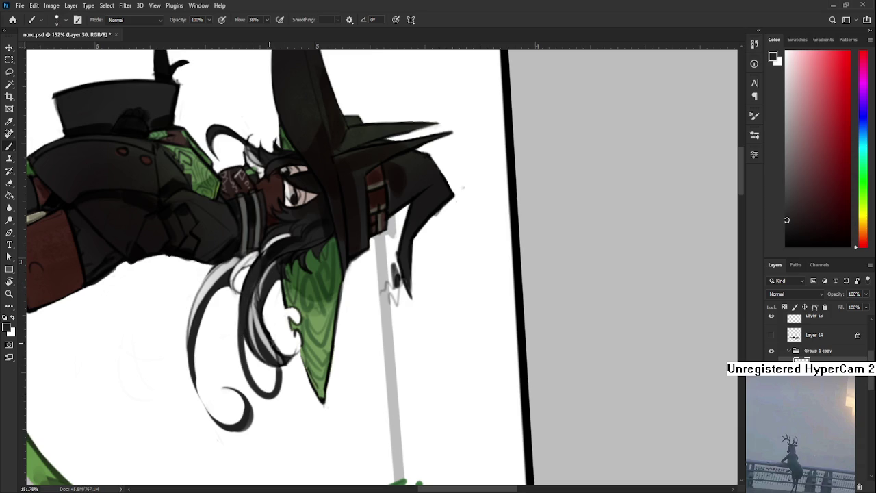
# Rework the dark strand with a light highlight and a curled tail.
pyautogui.press('e')
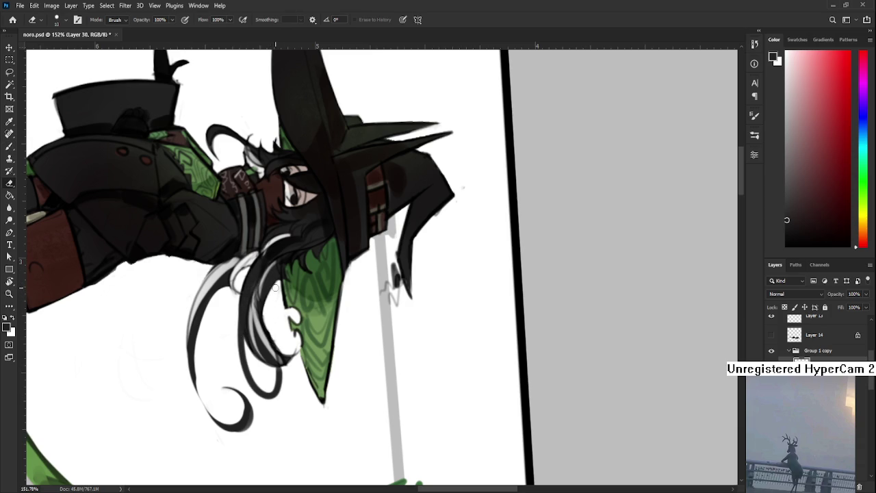
pyautogui.moveTo(273, 311); pyautogui.dragTo(289, 339)
pyautogui.press('b')
pyautogui.moveTo(271, 300); pyautogui.dragTo(286, 339)
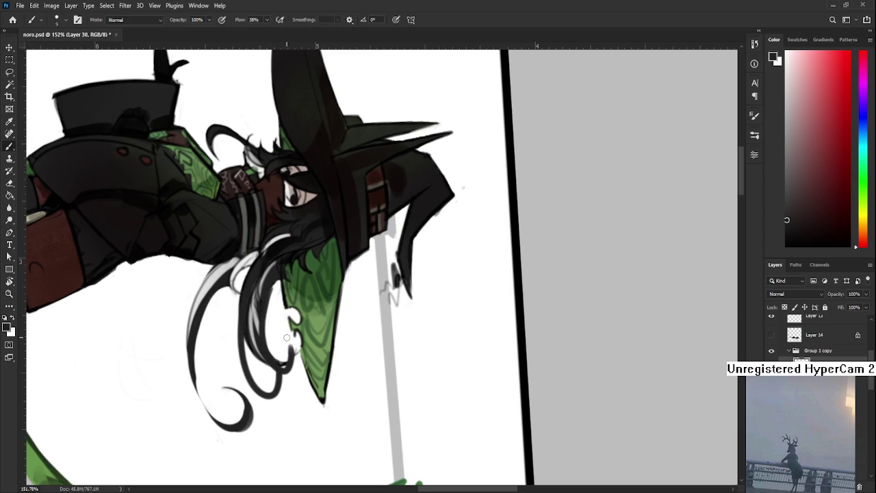
pyautogui.moveTo(269, 292); pyautogui.dragTo(290, 368)
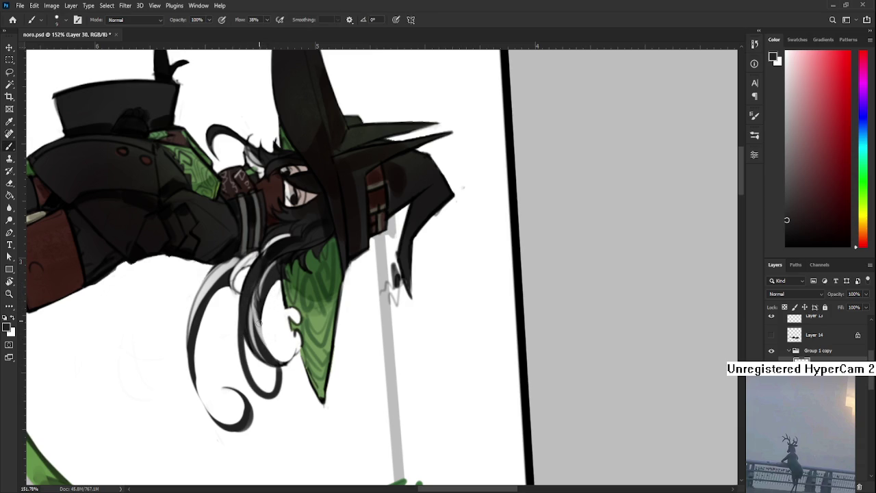
pyautogui.moveTo(259, 321); pyautogui.dragTo(298, 376)
# Erase a light gap through the dark hair strand.
pyautogui.press('e')
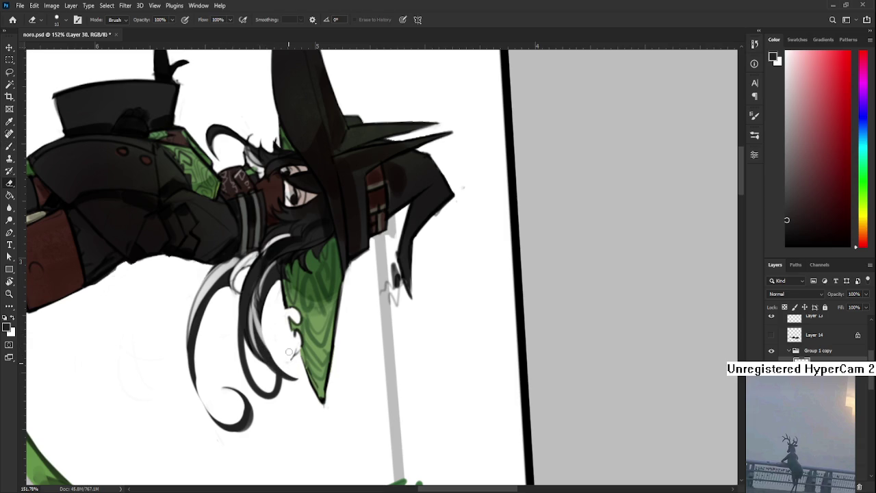
pyautogui.moveTo(267, 322)
pyautogui.mouseDown()
pyautogui.moveTo(275, 361)
pyautogui.moveTo(497, 365)
pyautogui.moveTo(454, 305)
pyautogui.mouseUp()
pyautogui.press('r')
pyautogui.press('b')
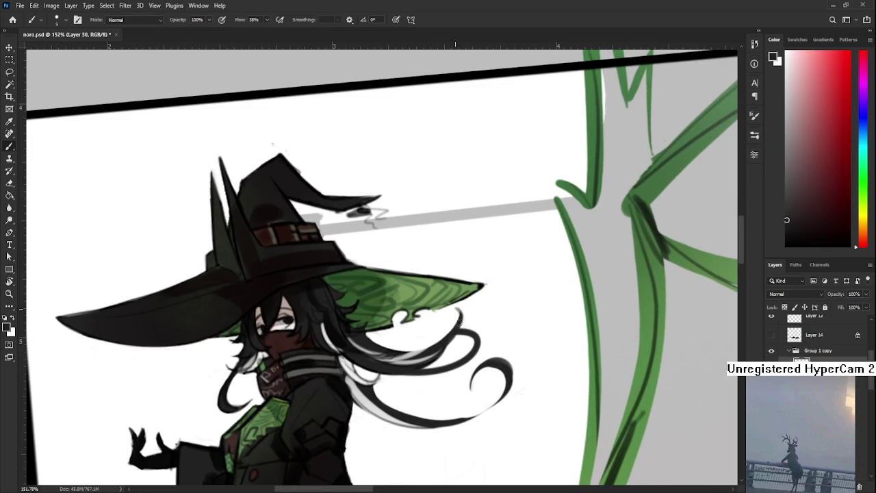
pyautogui.press('e')
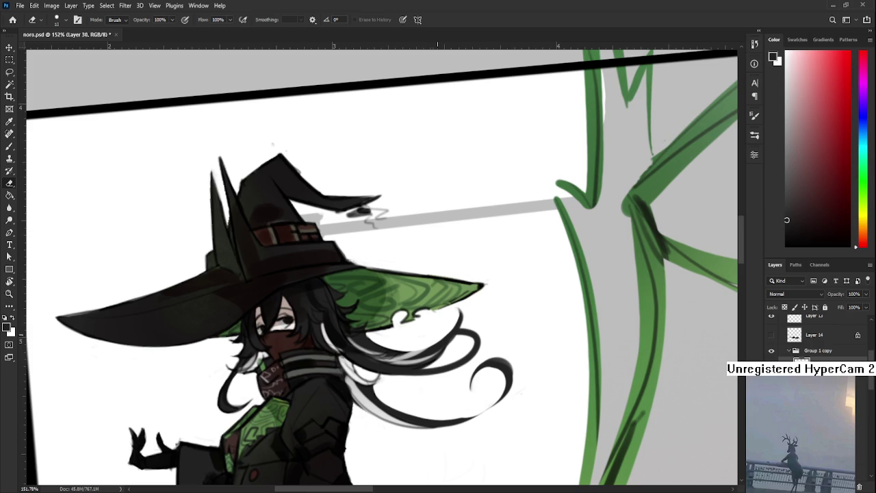
pyautogui.press('b')
pyautogui.moveTo(449, 339); pyautogui.dragTo(258, 205)
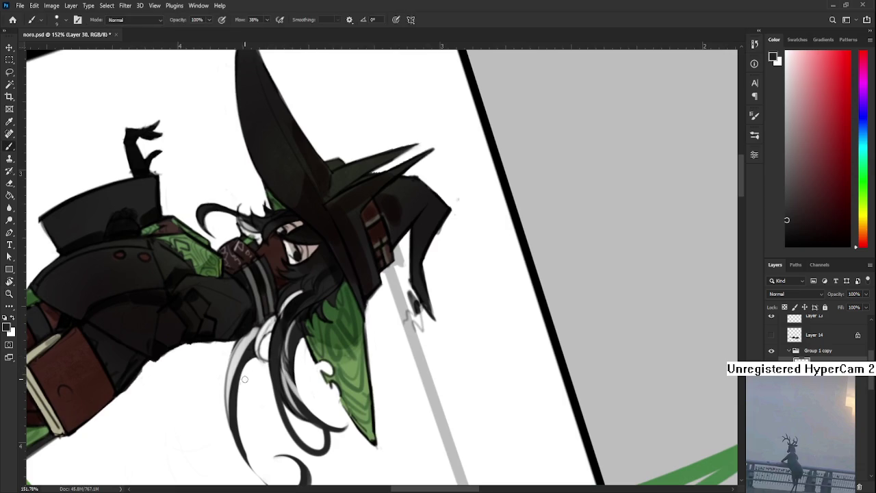
pyautogui.press('e')
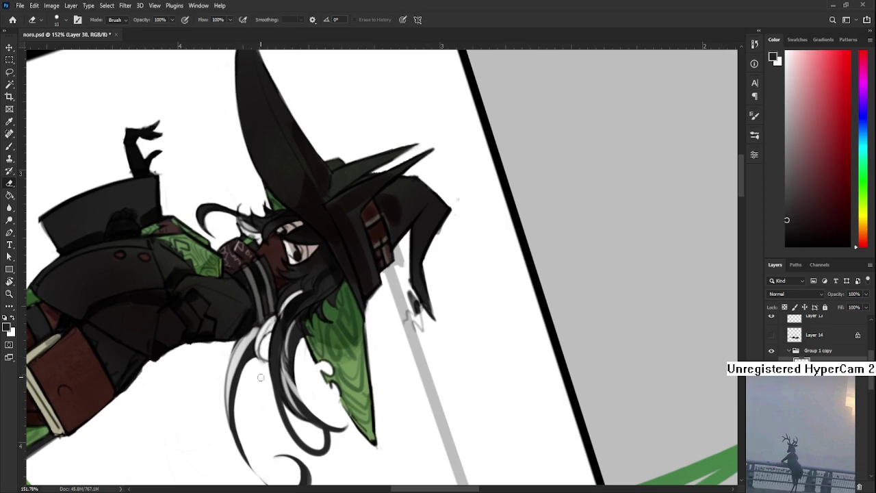
# Eyedrop black and line the long hair strand and the white strand with dark strokes.
pyautogui.scroll(3, 259, 375)
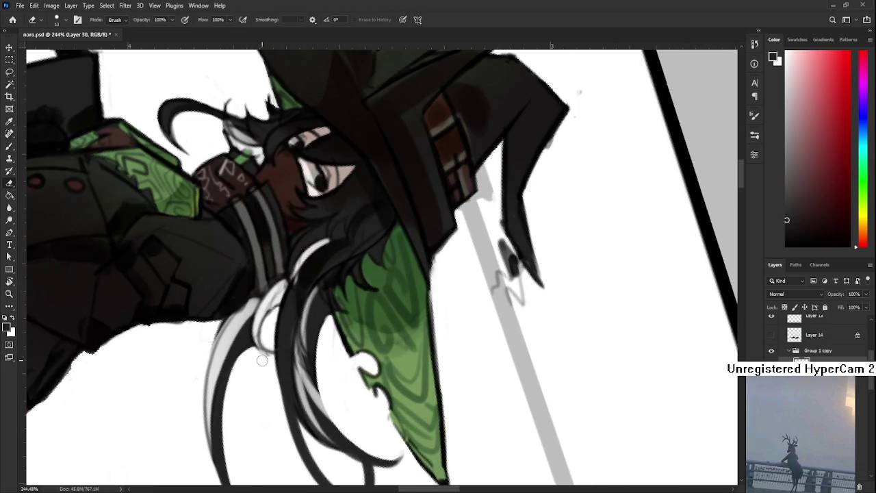
pyautogui.moveTo(290, 357); pyautogui.dragTo(307, 351)
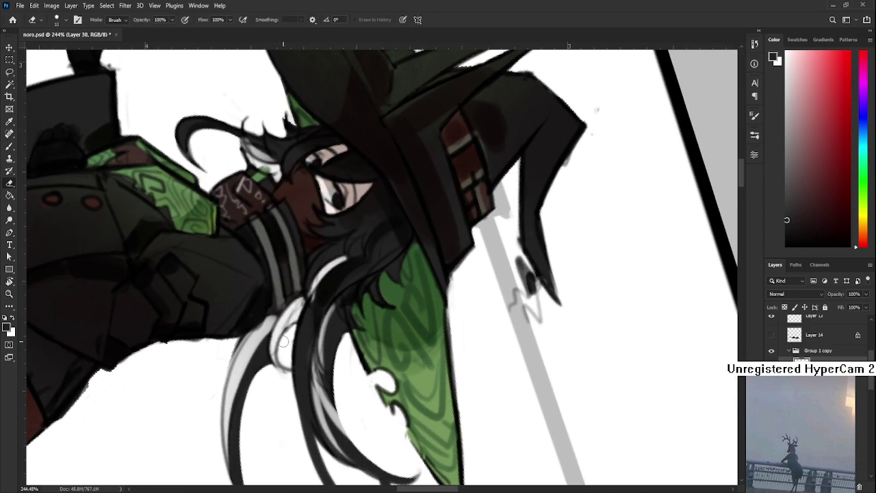
pyautogui.press('b')
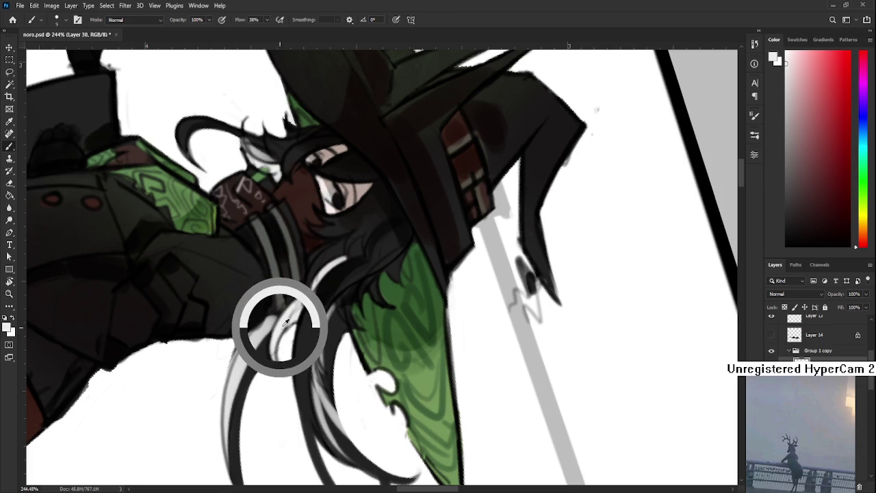
pyautogui.press('e')
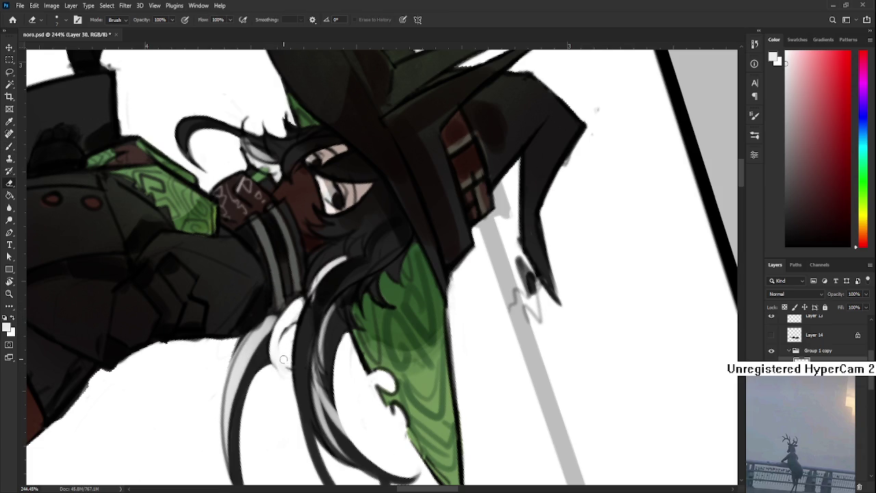
pyautogui.press('b')
pyautogui.keyDown('alt'); pyautogui.click(310, 320); pyautogui.keyUp('alt')
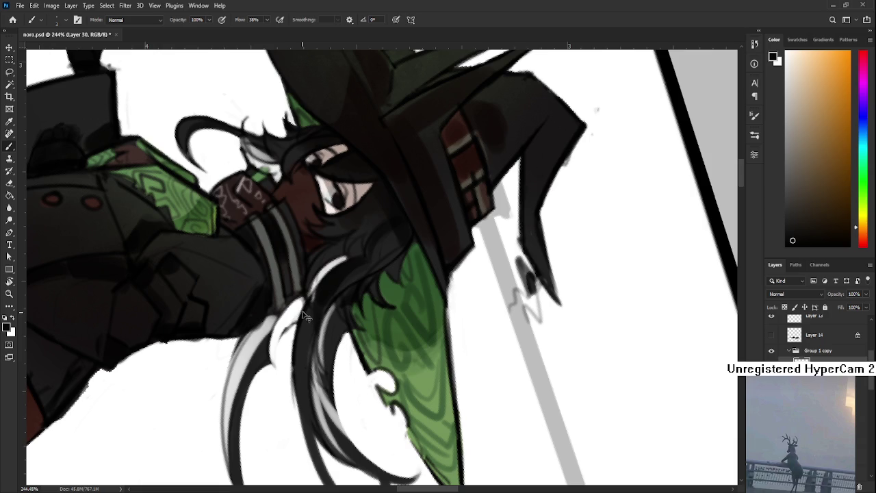
pyautogui.moveTo(304, 306); pyautogui.dragTo(314, 461)
pyautogui.moveTo(284, 327); pyautogui.dragTo(276, 380)
pyautogui.hotkey('ctrl', 'z')
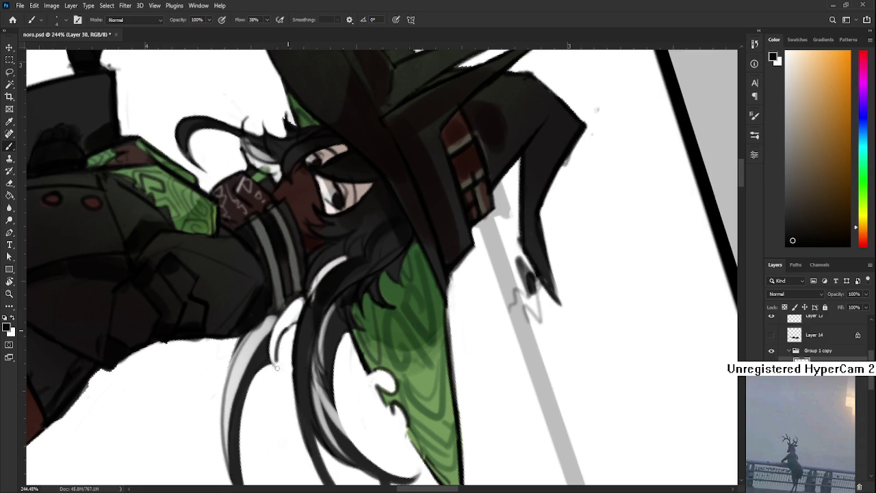
pyautogui.moveTo(281, 324); pyautogui.dragTo(286, 385)
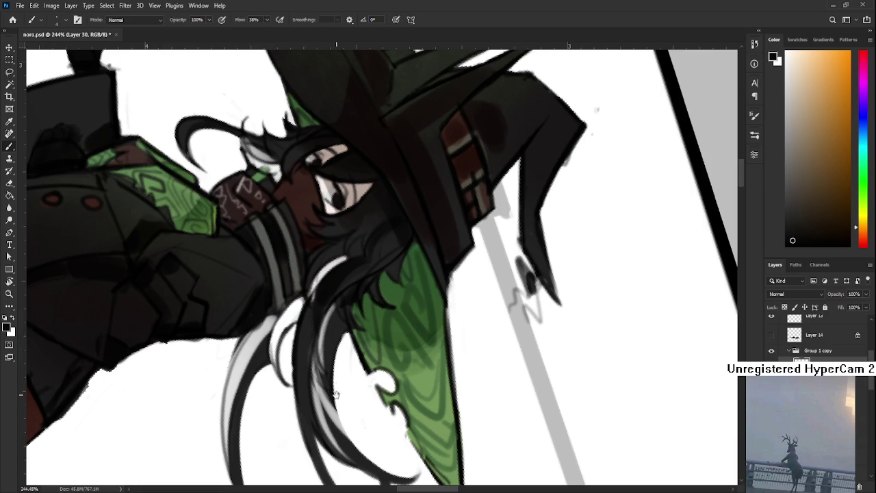
# Rotate the view upright at the hat brim, then toward the sleeve and boot.
pyautogui.moveTo(272, 342); pyautogui.dragTo(277, 288)
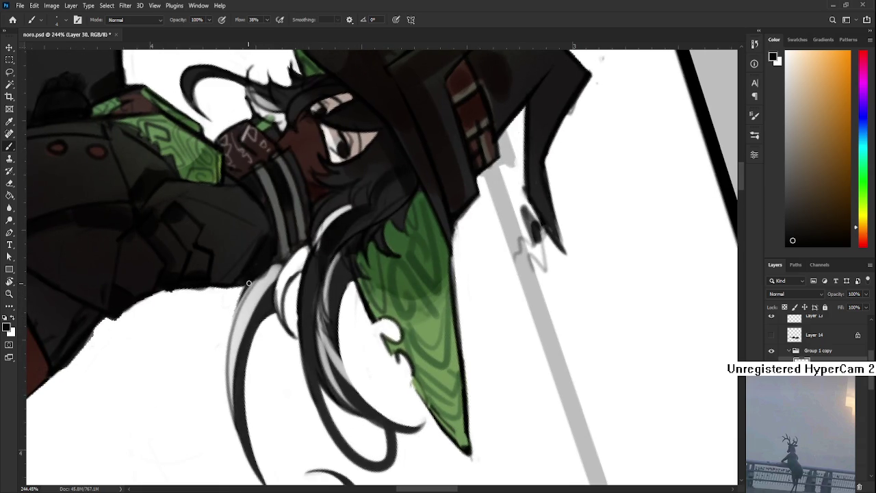
pyautogui.press('r')
pyautogui.moveTo(236, 342); pyautogui.dragTo(414, 346)
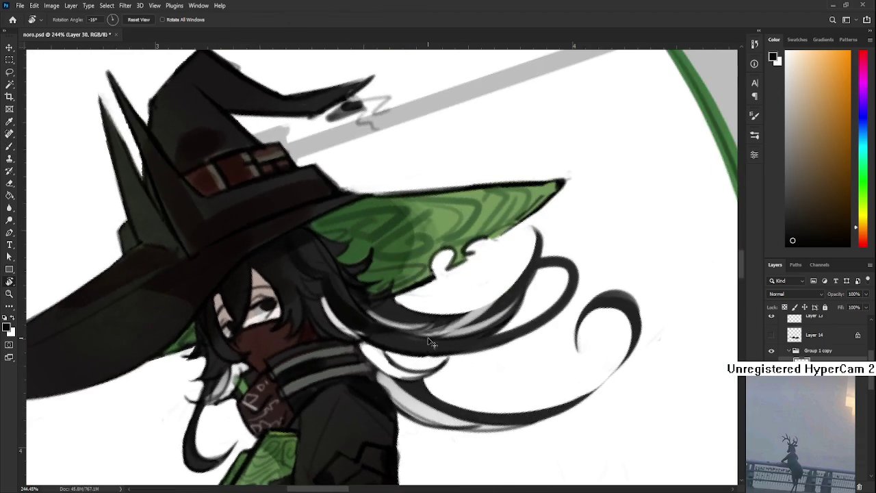
pyautogui.moveTo(469, 358); pyautogui.dragTo(293, 355)
pyautogui.press('b')
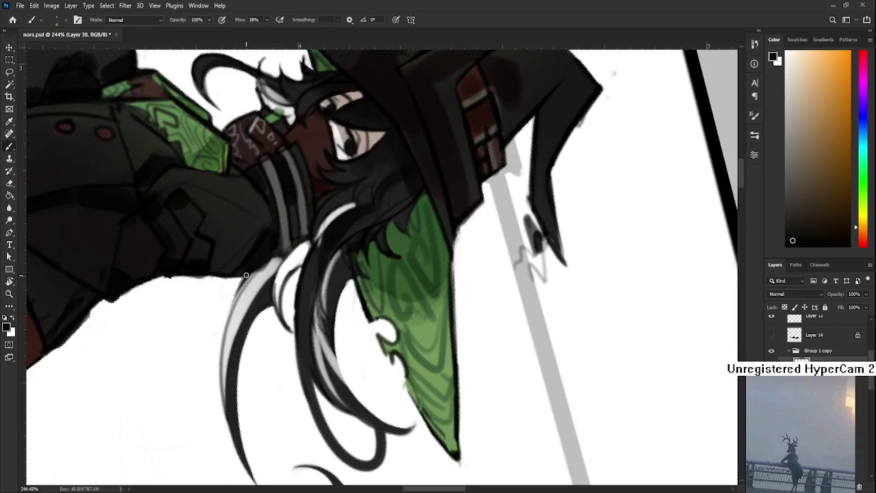
pyautogui.press('r')
pyautogui.moveTo(221, 378)
pyautogui.mouseDown()
pyautogui.moveTo(350, 369)
pyautogui.moveTo(301, 355)
pyautogui.mouseUp()
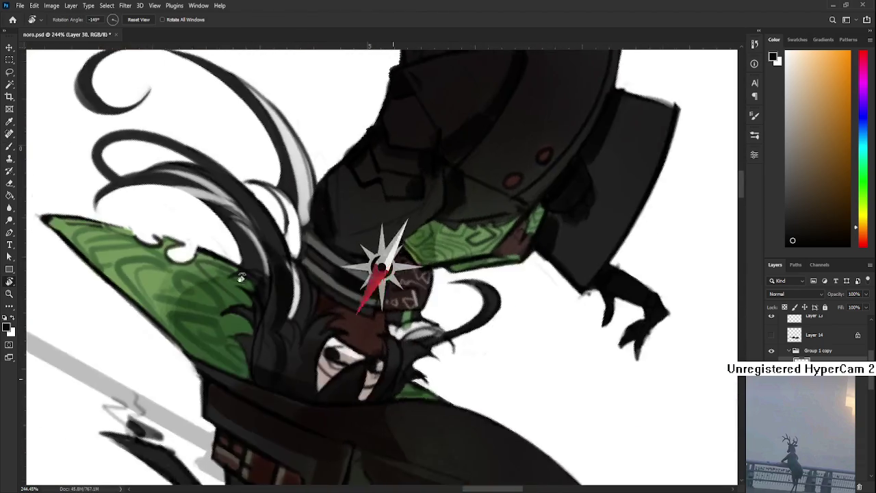
# Centre the satchel book and darken the coat sleeve's left outline.
pyautogui.press('b')
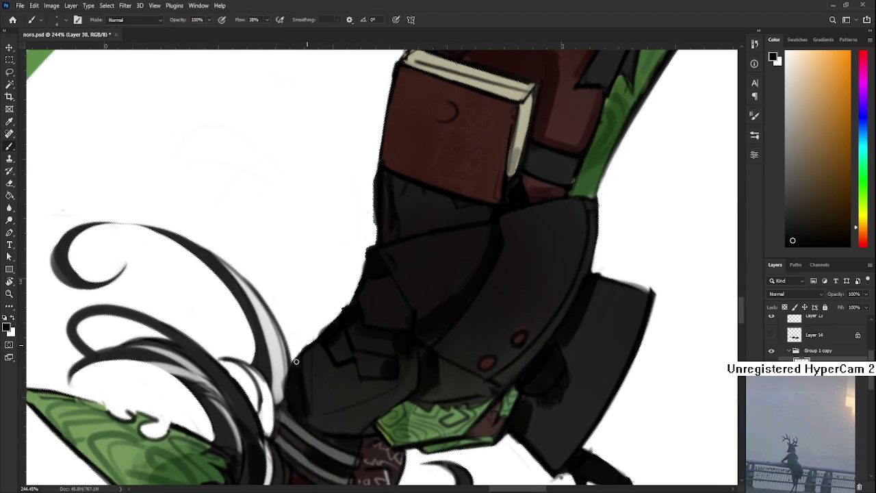
pyautogui.press('e')
pyautogui.press('b')
pyautogui.moveTo(362, 286); pyautogui.dragTo(327, 348)
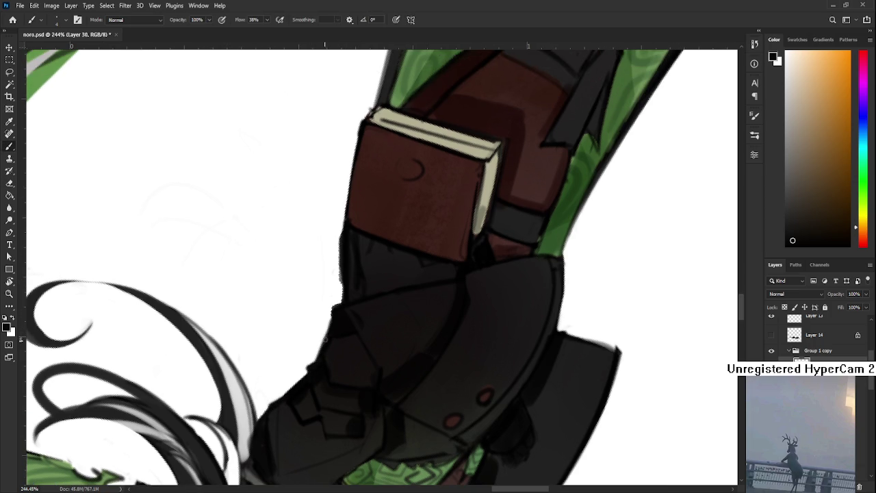
pyautogui.moveTo(332, 317)
pyautogui.mouseDown()
pyautogui.moveTo(331, 308)
pyautogui.moveTo(333, 345)
pyautogui.mouseUp()
pyautogui.press('e')
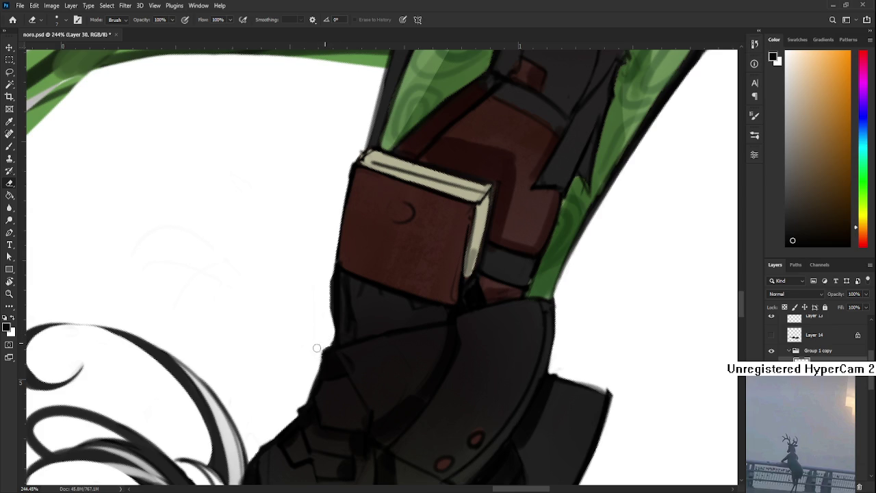
# Rotate the view back to the hanging hair and sample its light grey.
pyautogui.press('r')
pyautogui.moveTo(377, 274)
pyautogui.mouseDown()
pyautogui.moveTo(382, 395)
pyautogui.moveTo(388, 342)
pyautogui.mouseUp()
pyautogui.moveTo(416, 293); pyautogui.dragTo(410, 391)
pyautogui.press('b')
pyautogui.moveTo(518, 332); pyautogui.dragTo(231, 297)
pyautogui.keyDown('alt'); pyautogui.click(205, 333); pyautogui.keyUp('alt')
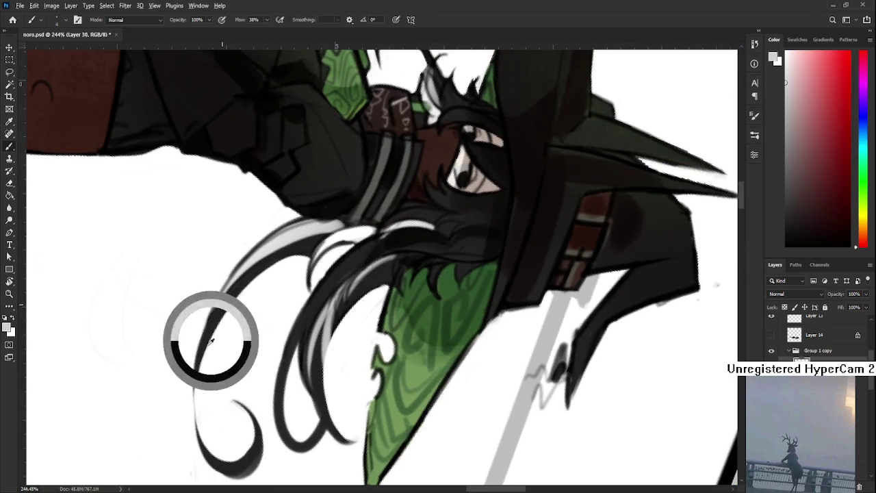
# Sample near-black and repaint the hair curve's outer edge darker and smoother.
pyautogui.keyDown('alt'); pyautogui.click(207, 337); pyautogui.keyUp('alt')
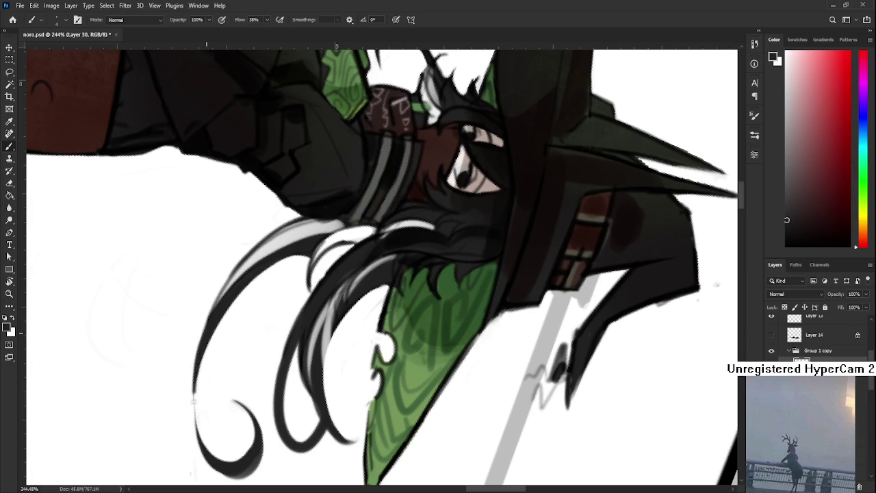
pyautogui.moveTo(199, 346)
pyautogui.mouseDown()
pyautogui.moveTo(193, 401)
pyautogui.moveTo(201, 360)
pyautogui.moveTo(208, 452)
pyautogui.mouseUp()
pyautogui.hotkey('ctrl', 'z')
pyautogui.moveTo(198, 342); pyautogui.dragTo(204, 457)
pyautogui.press('r')
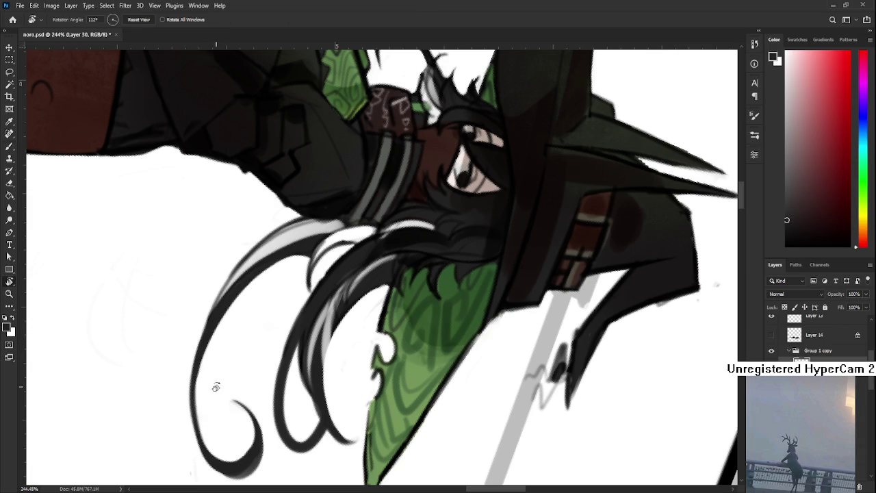
pyautogui.moveTo(363, 410); pyautogui.dragTo(336, 360)
pyautogui.press('b')
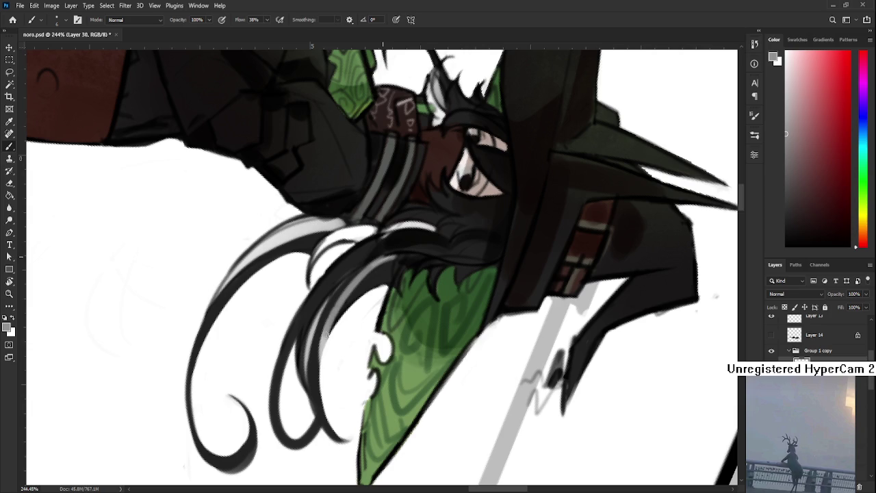
# Sample several darker and lighter hair tones, tilting the view about 22°.
pyautogui.keyDown('alt'); pyautogui.click(325, 312); pyautogui.keyUp('alt')
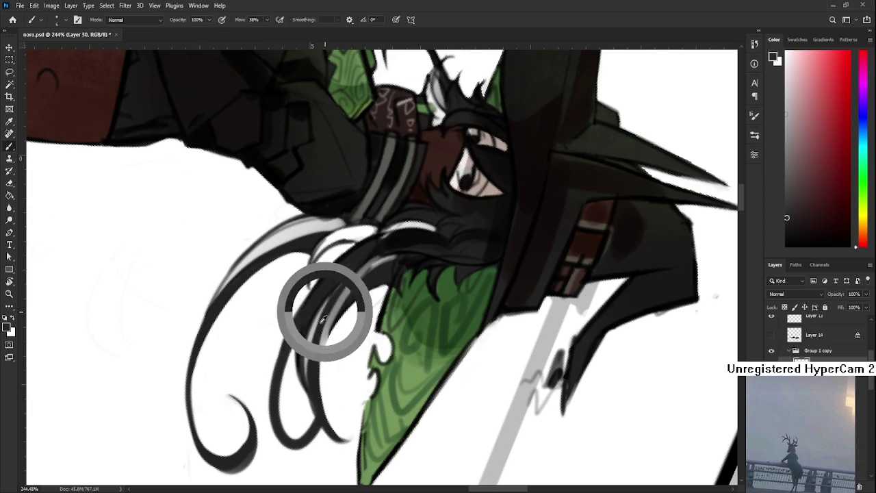
pyautogui.keyDown('alt'); pyautogui.click(371, 274); pyautogui.keyUp('alt')
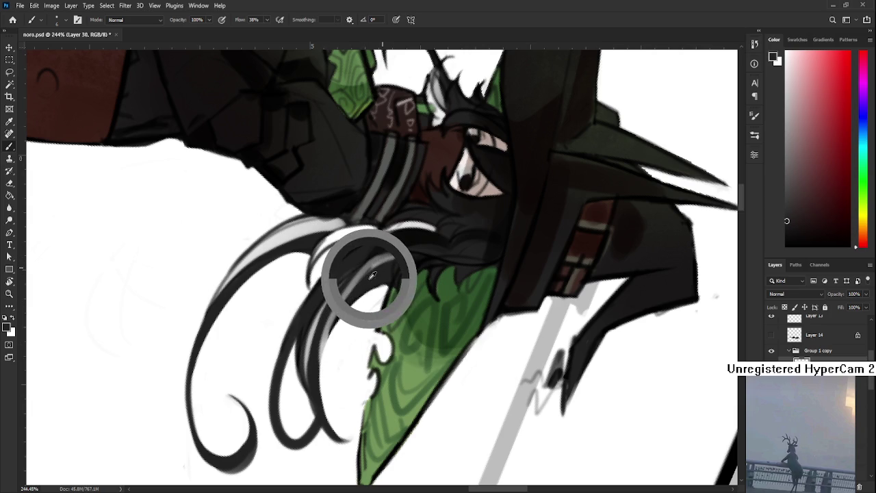
pyautogui.keyDown('alt'); pyautogui.click(370, 265); pyautogui.keyUp('alt')
pyautogui.moveTo(370, 265); pyautogui.dragTo(387, 258)
pyautogui.keyDown('alt'); pyautogui.click(392, 259); pyautogui.keyUp('alt')
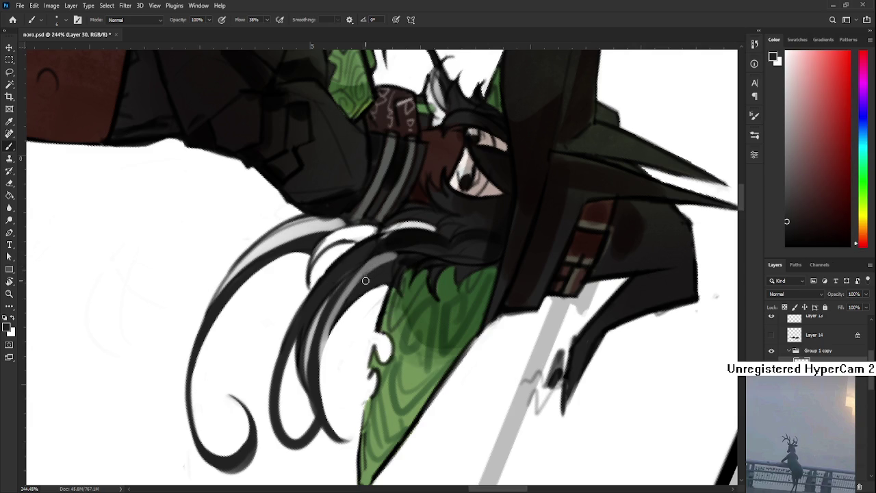
pyautogui.keyDown('alt'); pyautogui.click(392, 259); pyautogui.keyUp('alt')
pyautogui.press('r')
pyautogui.moveTo(408, 267); pyautogui.dragTo(463, 320)
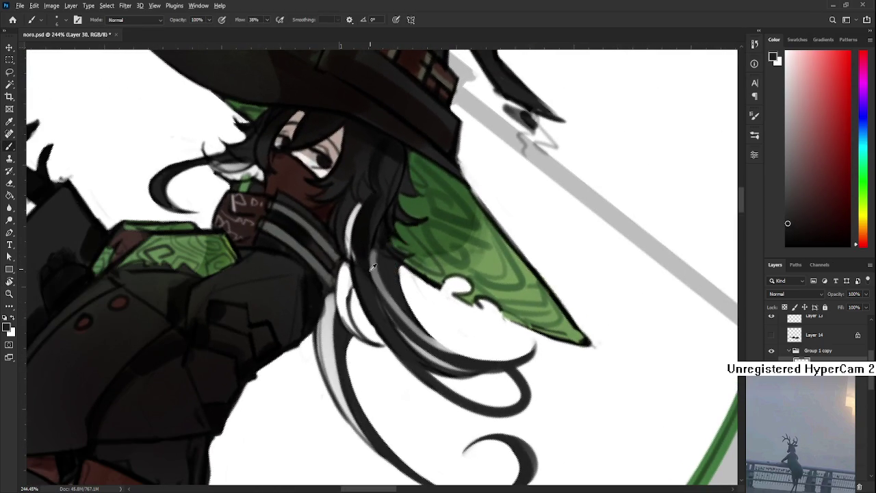
pyautogui.keyDown('alt'); pyautogui.click(375, 274); pyautogui.keyUp('alt')
pyautogui.press('r')
pyautogui.scroll(-10, 383, 273)
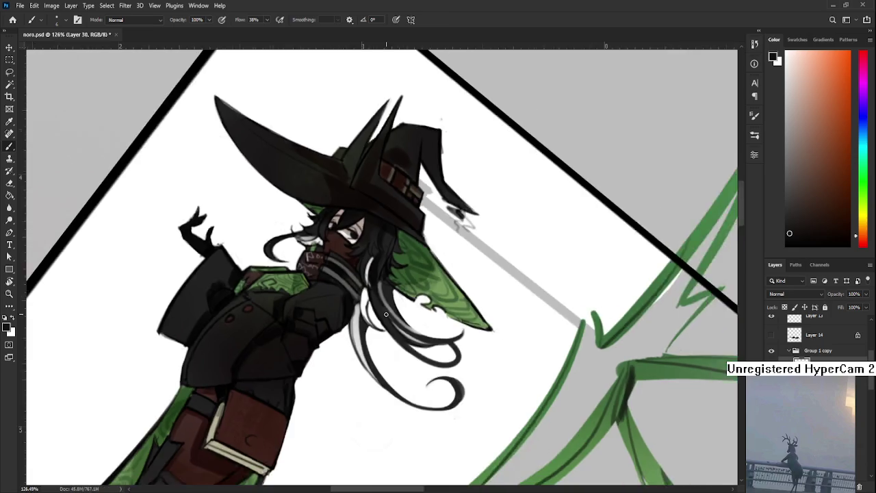
# Sample cream from the book and paint a small clasp dot on the satchel flap.
pyautogui.moveTo(383, 274); pyautogui.dragTo(424, 410)
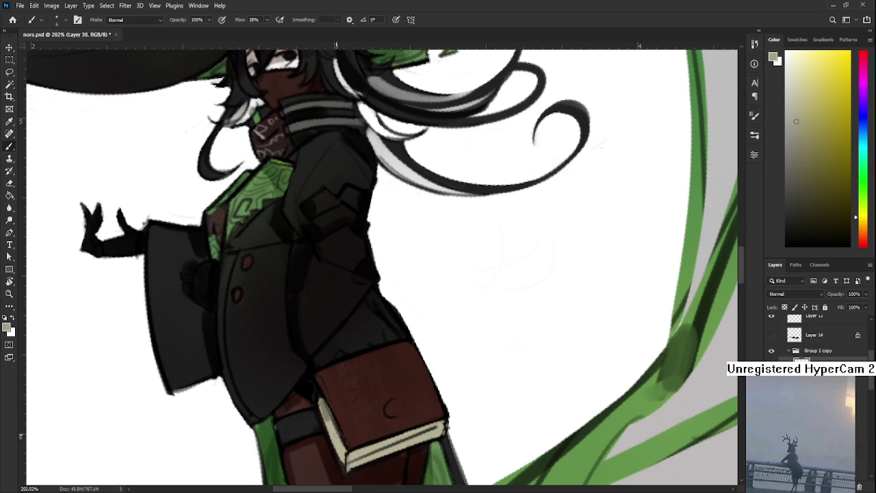
pyautogui.keyDown('alt'); pyautogui.click(342, 400); pyautogui.keyUp('alt')
pyautogui.moveTo(402, 410); pyautogui.dragTo(398, 408)
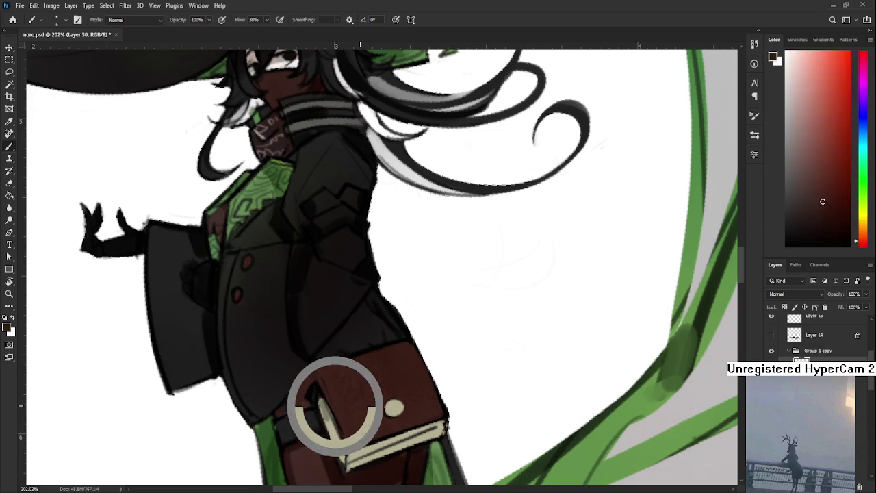
# Sample black from the artwork and outline the satchel's cream clasp with it.
pyautogui.moveTo(395, 408); pyautogui.dragTo(322, 381)
pyautogui.moveTo(395, 408); pyautogui.dragTo(396, 411)
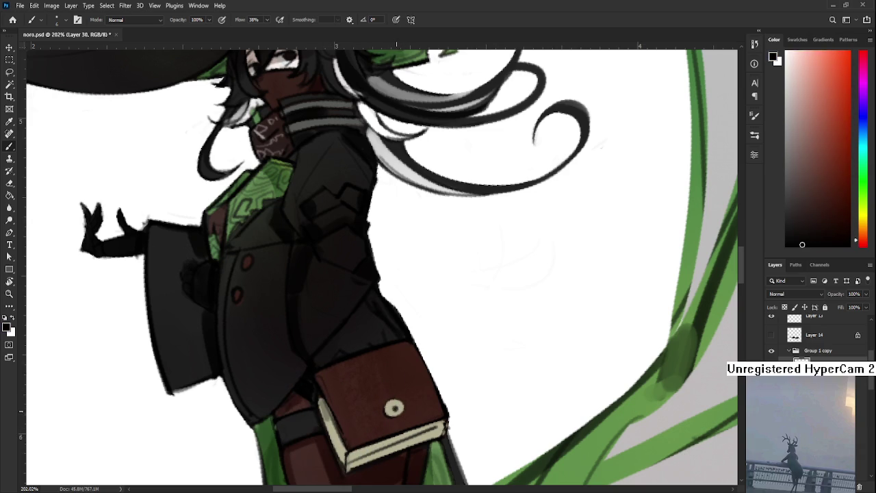
pyautogui.scroll(-5, 443, 445)
pyautogui.scroll(-3, 443, 445)
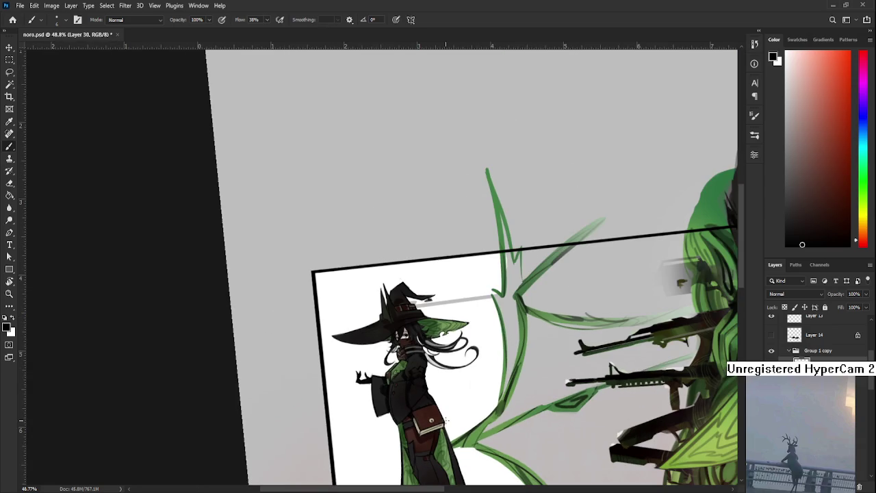
pyautogui.scroll(-2, 457, 449)
pyautogui.scroll(2, 409, 356)
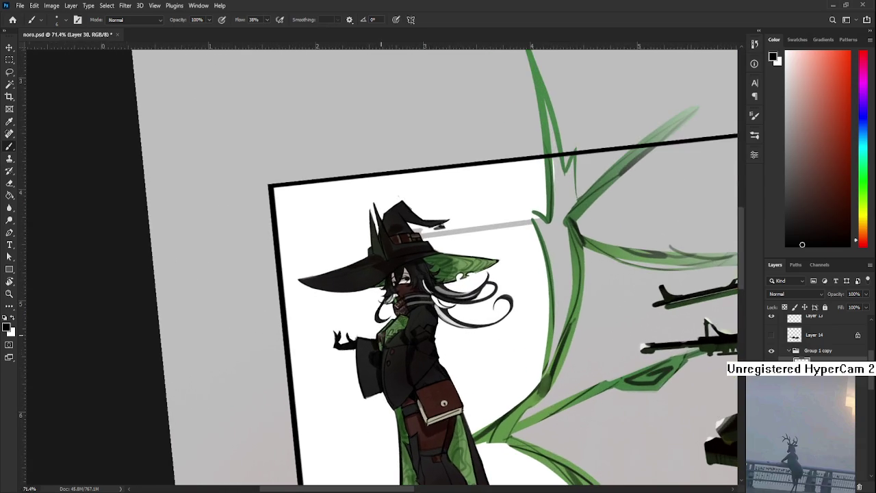
pyautogui.scroll(-3, 408, 356)
pyautogui.scroll(-1, 408, 356)
# Straighten the canvas rotation back to level and zoom around to review the outlined clasp.
pyautogui.press('r')
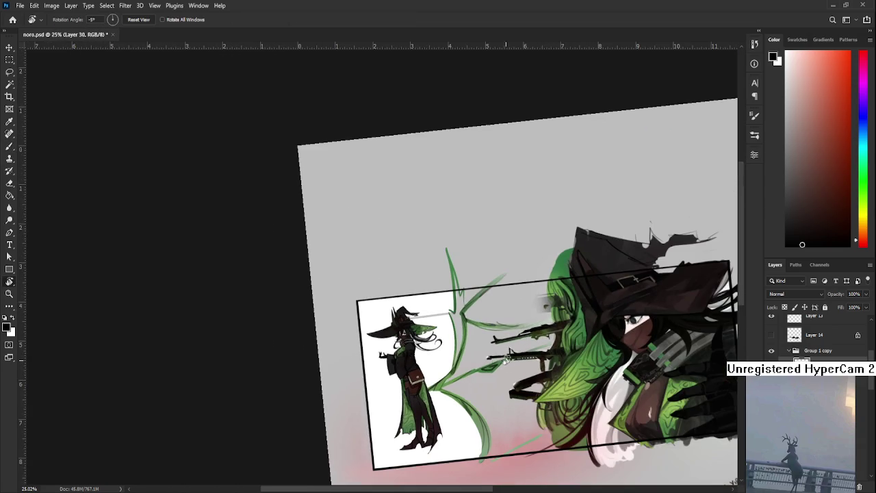
pyautogui.moveTo(408, 357); pyautogui.dragTo(414, 363)
pyautogui.scroll(2, 413, 362)
pyautogui.scroll(1, 414, 363)
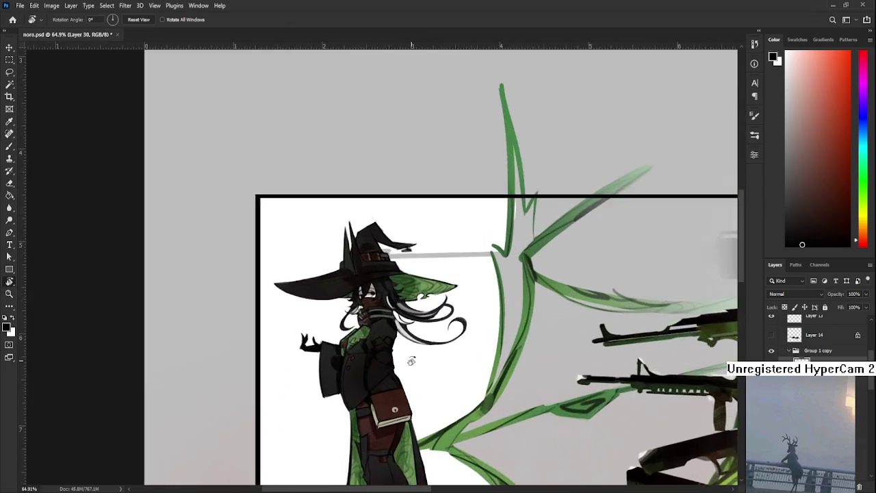
pyautogui.scroll(1, 411, 362)
pyautogui.scroll(1, 403, 364)
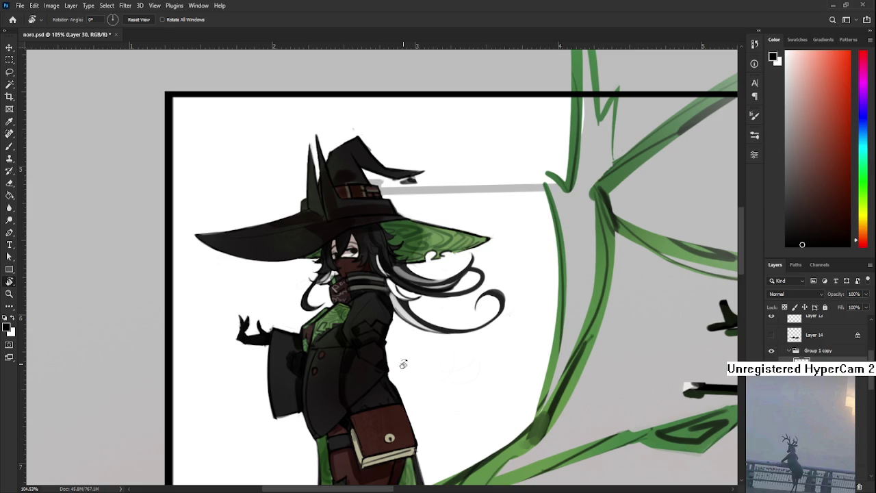
pyautogui.scroll(-1, 402, 363)
pyautogui.scroll(-1, 403, 364)
pyautogui.scroll(-1, 403, 364)
pyautogui.scroll(1, 403, 364)
pyautogui.scroll(1, 402, 364)
pyautogui.scroll(1, 397, 358)
pyautogui.scroll(1, 390, 351)
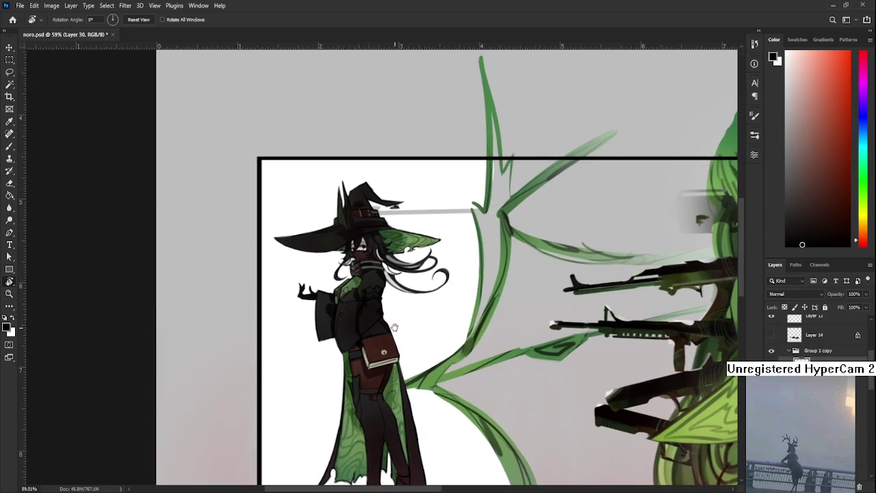
pyautogui.scroll(1, 378, 340)
pyautogui.moveTo(378, 340); pyautogui.dragTo(335, 370)
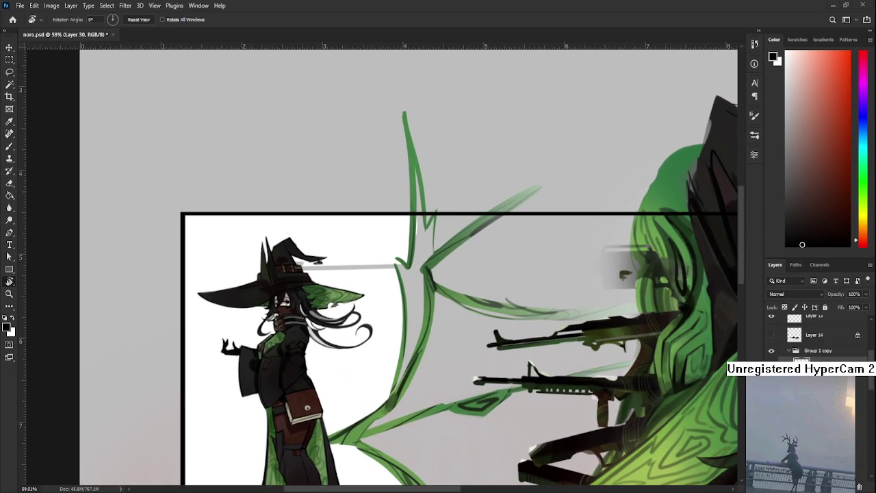
pyautogui.scroll(1, 279, 416)
pyautogui.scroll(1, 280, 415)
pyautogui.scroll(1, 280, 415)
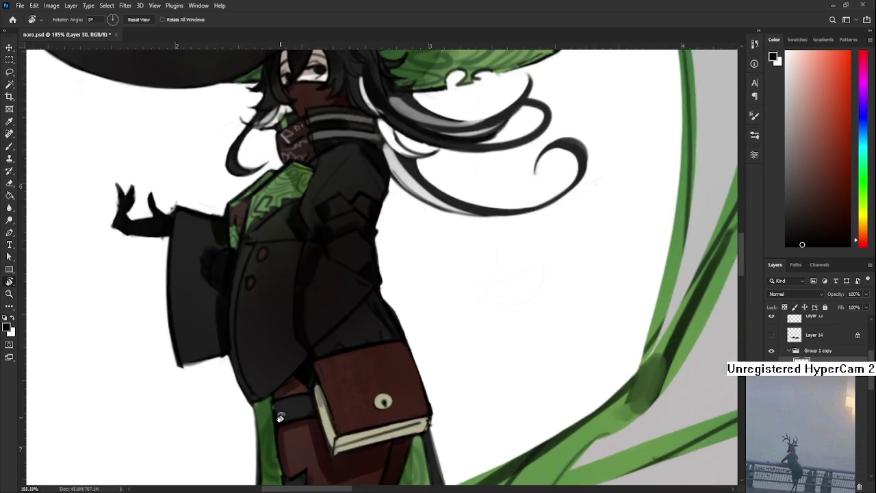
pyautogui.scroll(-2, 280, 416)
pyautogui.scroll(3, 280, 415)
pyautogui.press('b')
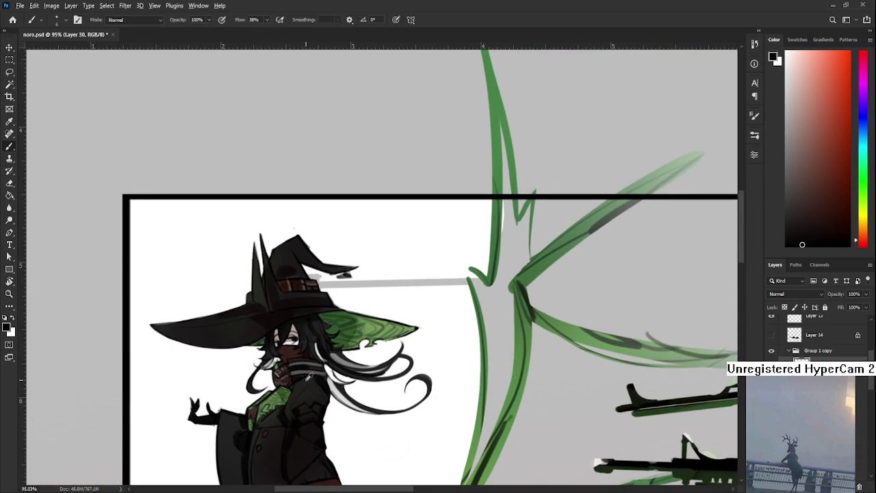
pyautogui.scroll(3, 308, 375)
pyautogui.scroll(2, 304, 368)
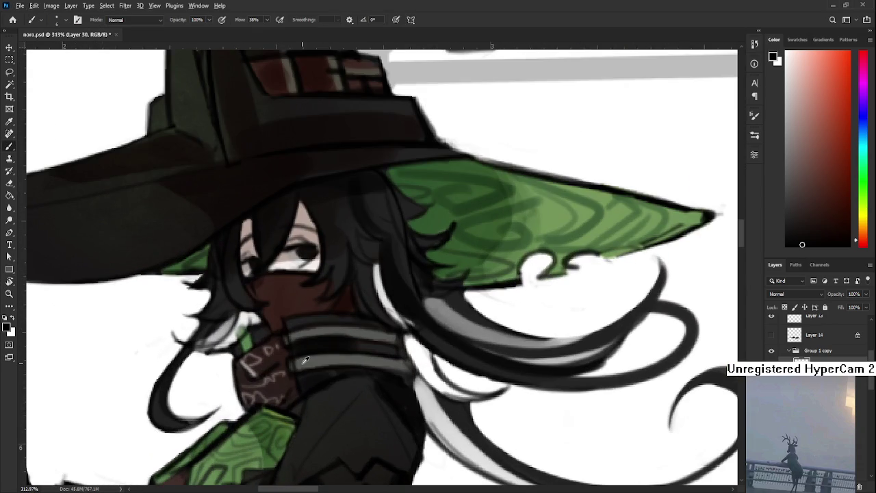
pyautogui.keyDown('alt'); pyautogui.click(301, 363); pyautogui.keyUp('alt')
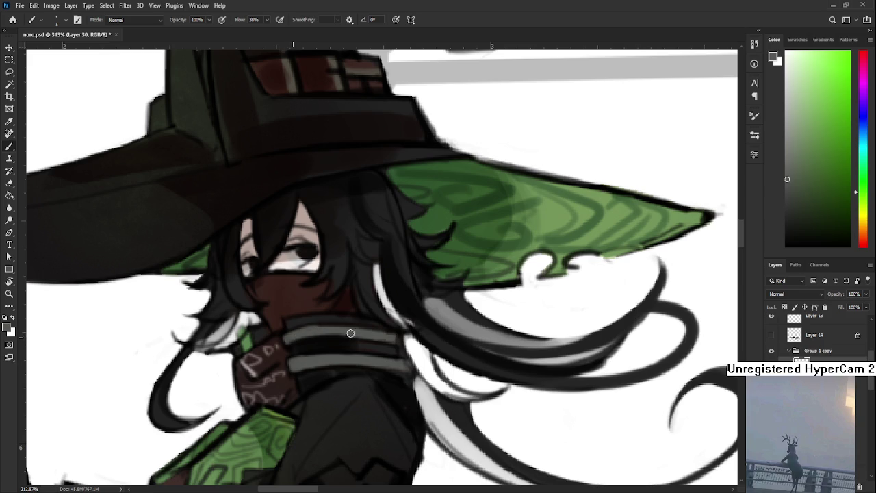
pyautogui.press('r')
pyautogui.moveTo(344, 370); pyautogui.dragTo(361, 348)
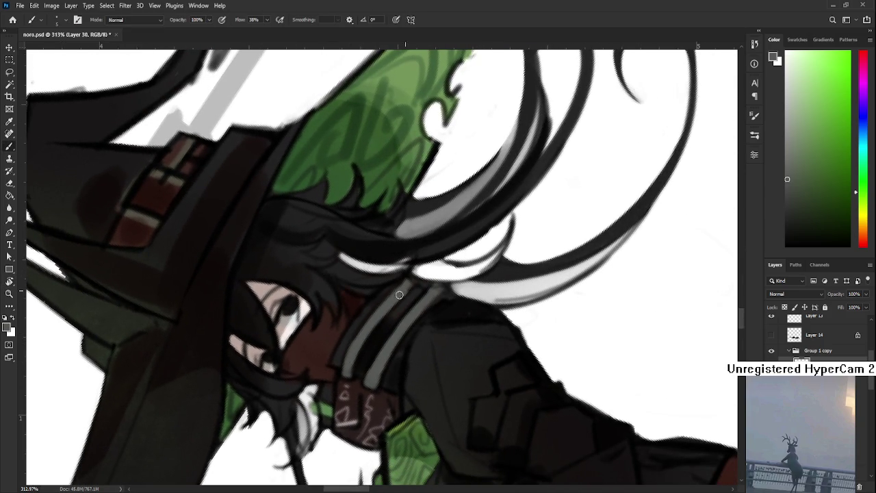
pyautogui.press('r')
pyautogui.moveTo(356, 333)
pyautogui.mouseDown()
pyautogui.moveTo(390, 363)
pyautogui.moveTo(375, 396)
pyautogui.moveTo(376, 433)
pyautogui.mouseUp()
pyautogui.scroll(-3, 375, 395)
pyautogui.scroll(-2, 373, 396)
pyautogui.scroll(-2, 373, 397)
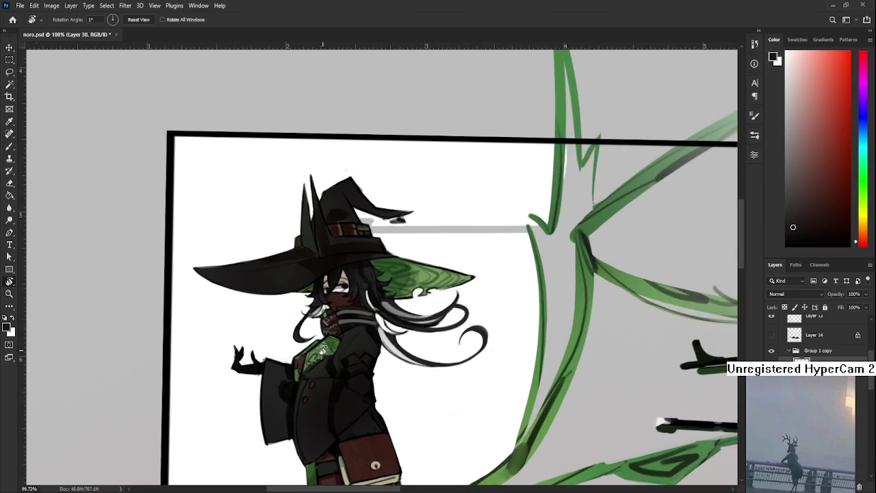
pyautogui.scroll(-3, 323, 351)
pyautogui.scroll(2, 323, 350)
# Sample a light colour from the scarf and repaint a dark red coat button light grey.
pyautogui.scroll(2, 318, 346)
pyautogui.scroll(2, 312, 341)
pyautogui.scroll(2, 307, 338)
pyautogui.scroll(-2, 307, 338)
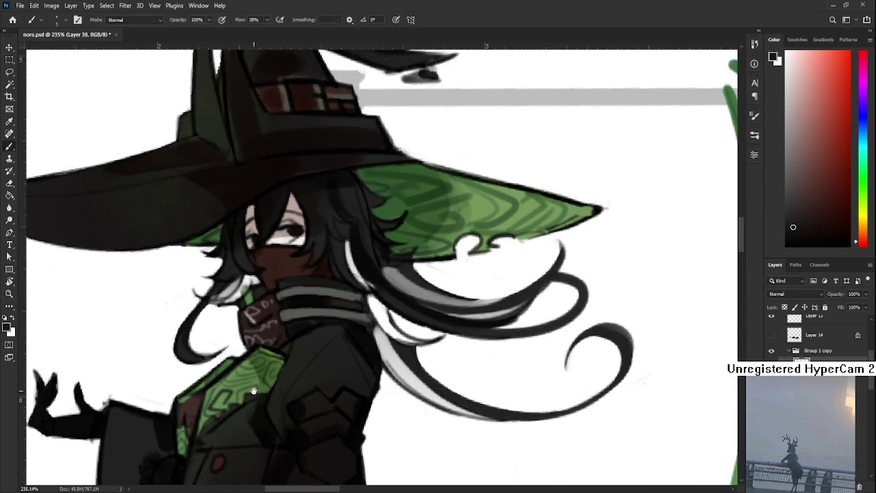
pyautogui.scroll(3, 240, 314)
pyautogui.keyDown('alt'); pyautogui.click(237, 315); pyautogui.keyUp('alt')
pyautogui.scroll(-4, 241, 313)
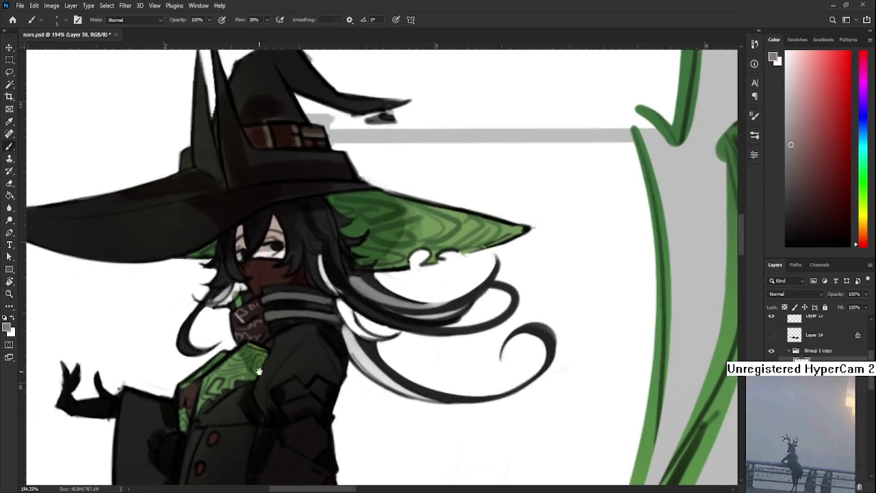
pyautogui.scroll(-1, 249, 329)
pyautogui.scroll(1, 258, 340)
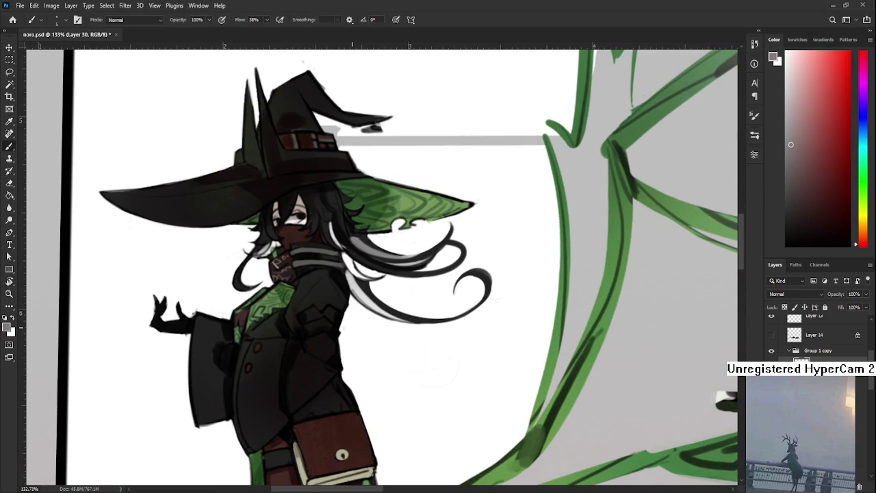
pyautogui.scroll(2, 290, 347)
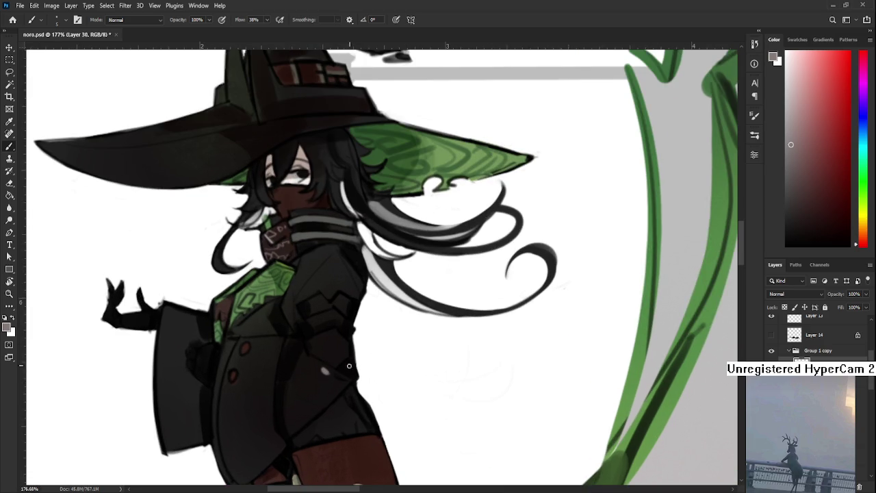
pyautogui.moveTo(233, 381); pyautogui.dragTo(233, 372)
# Dab more light-grey oval buttons along the coat, resampling near-black and grey as needed.
pyautogui.moveTo(273, 301); pyautogui.dragTo(297, 305)
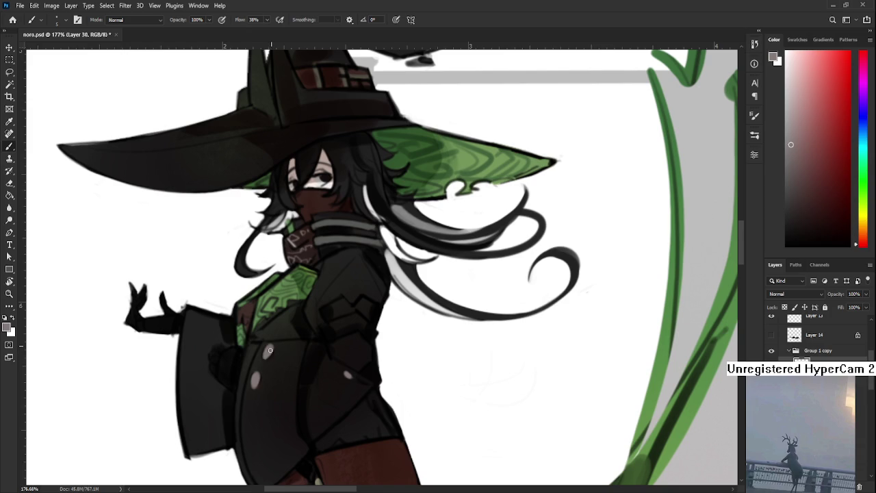
pyautogui.keyDown('alt'); pyautogui.click(317, 364); pyautogui.keyUp('alt')
pyautogui.keyDown('alt'); pyautogui.click(268, 353); pyautogui.keyUp('alt')
pyautogui.click(254, 380)
pyautogui.keyDown('alt'); pyautogui.click(256, 377); pyautogui.keyUp('alt')
pyautogui.moveTo(193, 313); pyautogui.dragTo(247, 330)
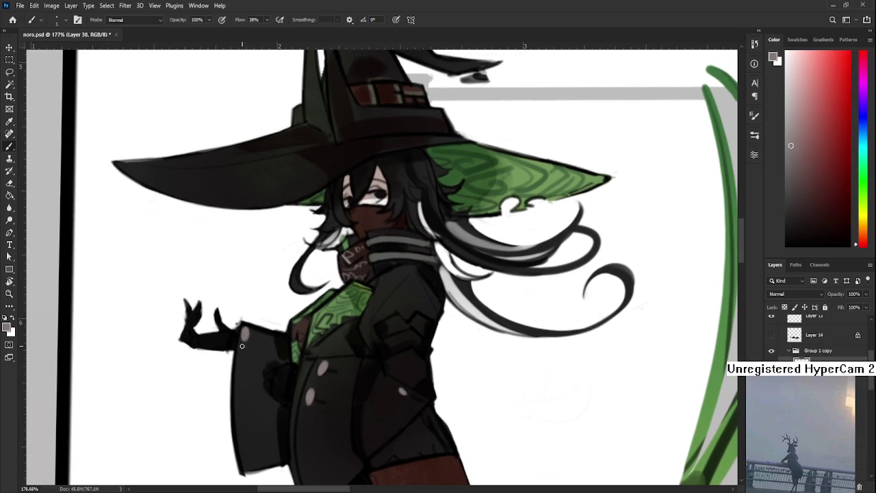
pyautogui.moveTo(348, 336); pyautogui.dragTo(289, 360)
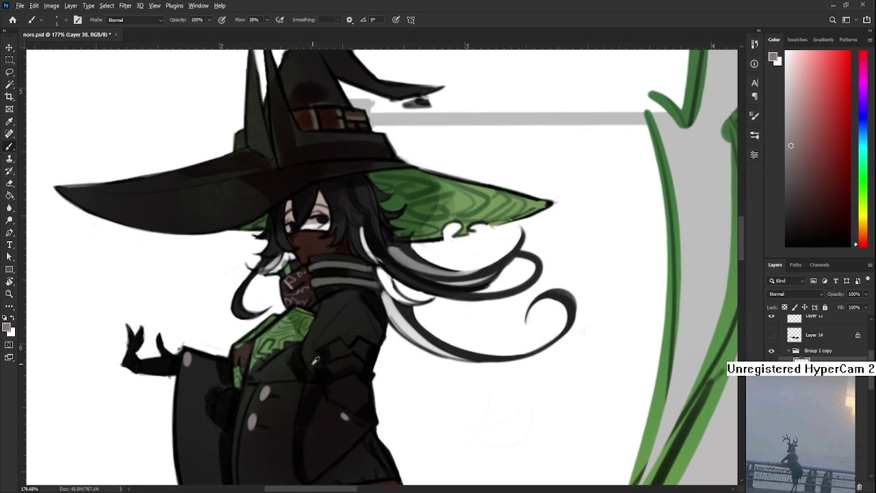
pyautogui.keyDown('alt'); pyautogui.click(328, 347); pyautogui.keyUp('alt')
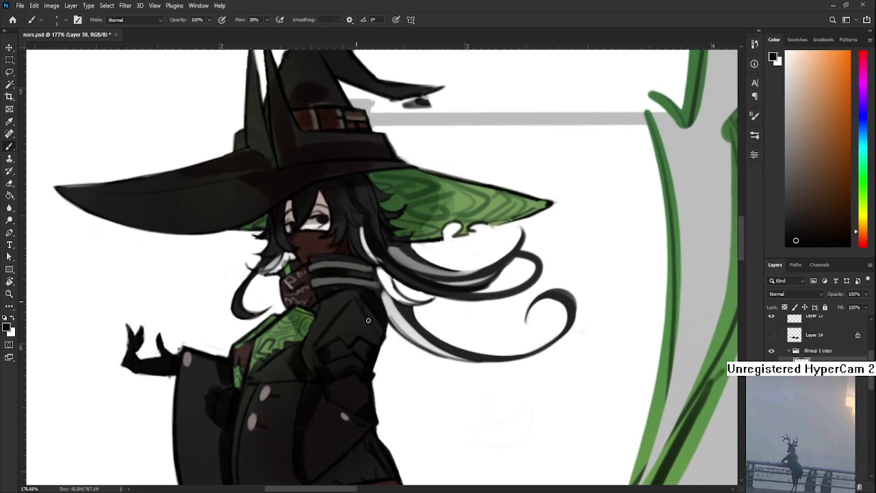
pyautogui.scroll(1, 370, 321)
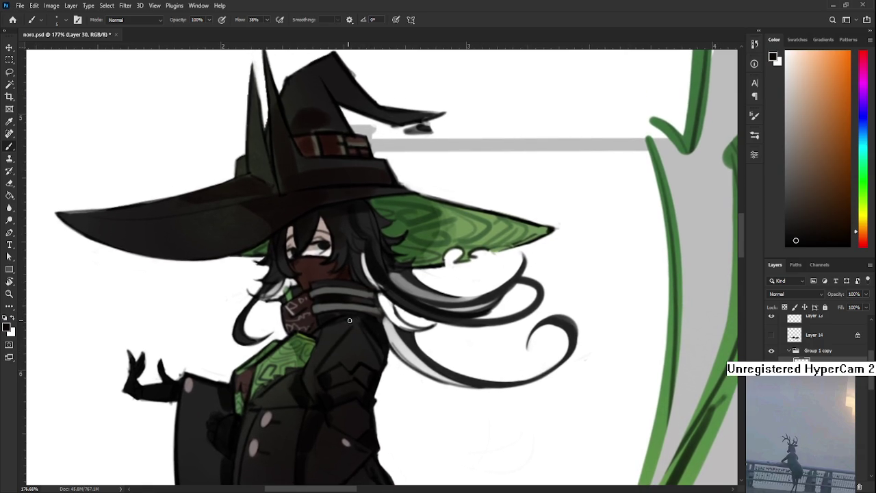
pyautogui.moveTo(342, 350); pyautogui.dragTo(269, 415)
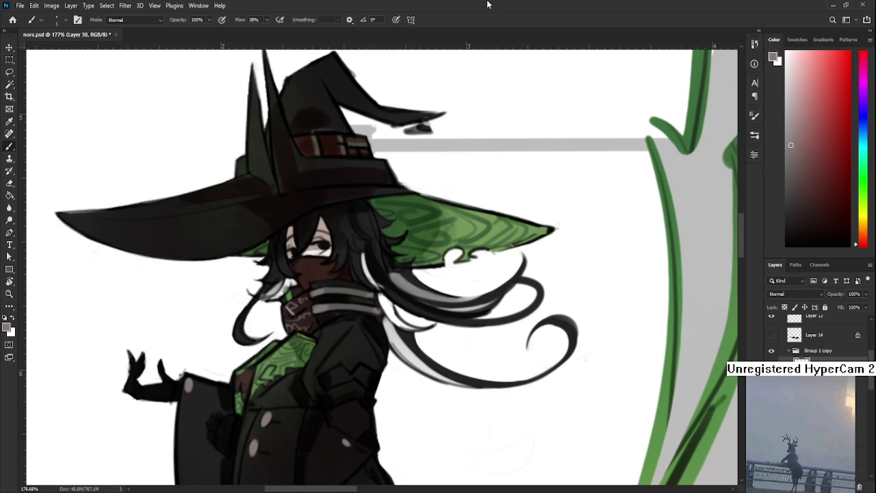
pyautogui.scroll(-3, 495, 364)
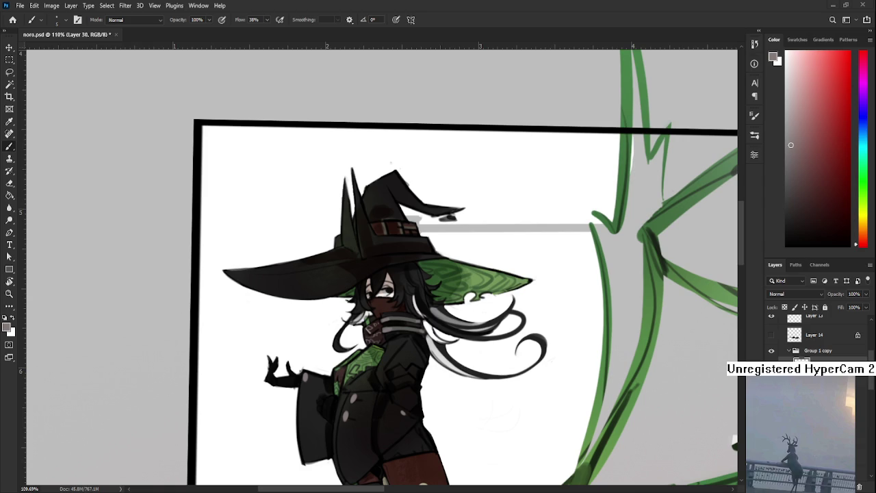
# Rotate the view along the hair and darken the strand with near-black strokes.
pyautogui.scroll(3, 386, 396)
pyautogui.press('r')
pyautogui.moveTo(384, 383); pyautogui.dragTo(294, 349)
pyautogui.press('b')
pyautogui.keyDown('alt'); pyautogui.click(286, 319); pyautogui.keyUp('alt')
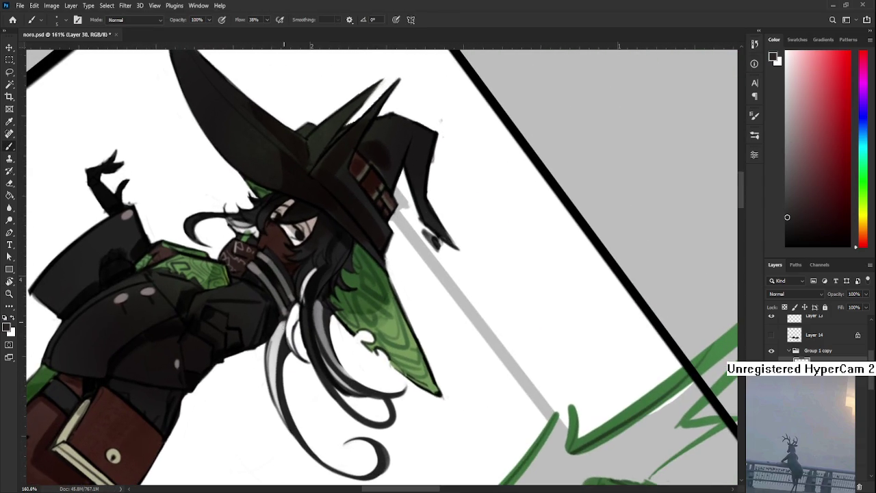
pyautogui.moveTo(286, 319); pyautogui.dragTo(278, 377)
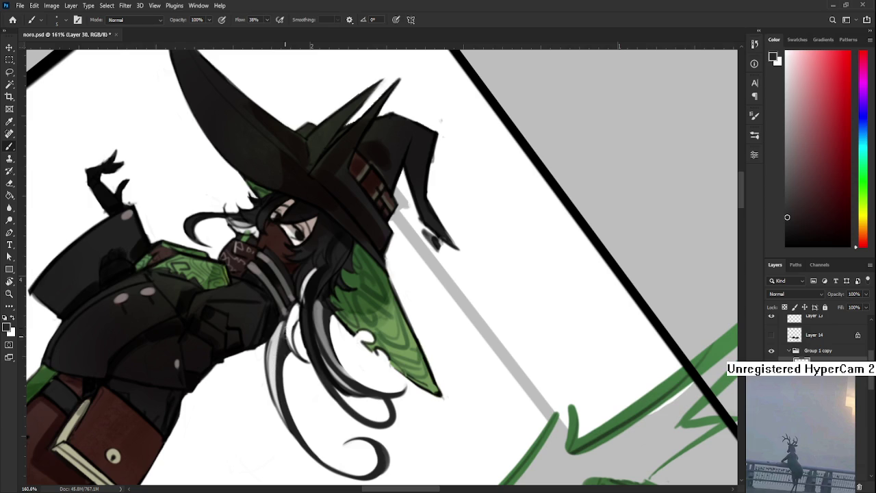
pyautogui.moveTo(285, 326); pyautogui.dragTo(276, 383)
# Paint near-white highlight strokes along the left edge of the hair strand.
pyautogui.keyDown('alt'); pyautogui.click(270, 361); pyautogui.keyUp('alt')
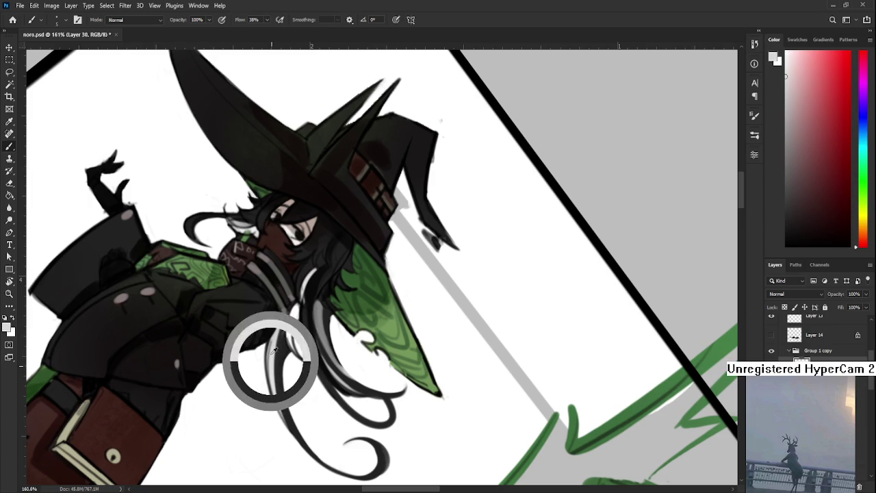
pyautogui.moveTo(271, 336)
pyautogui.mouseDown()
pyautogui.moveTo(269, 383)
pyautogui.moveTo(279, 406)
pyautogui.mouseUp()
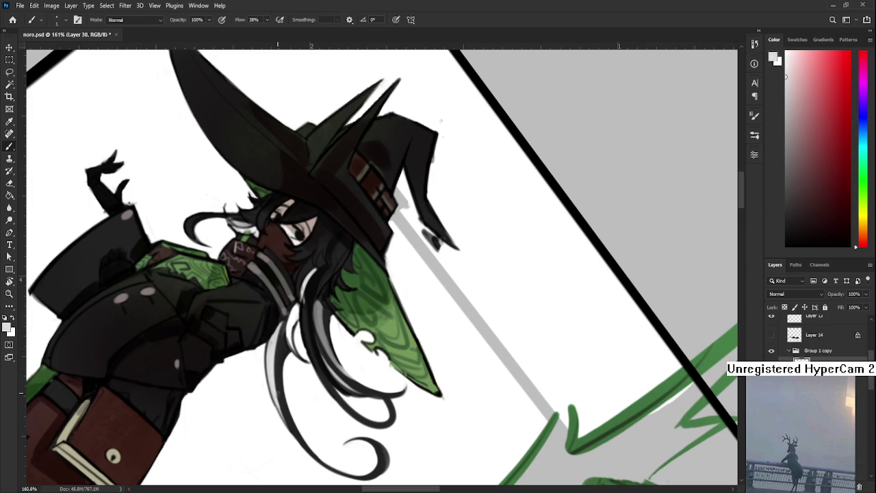
pyautogui.keyDown('alt'); pyautogui.click(283, 409); pyautogui.keyUp('alt')
pyautogui.scroll(-2, 296, 337)
pyautogui.scroll(3, 295, 336)
pyautogui.keyDown('alt'); pyautogui.click(292, 331); pyautogui.keyUp('alt')
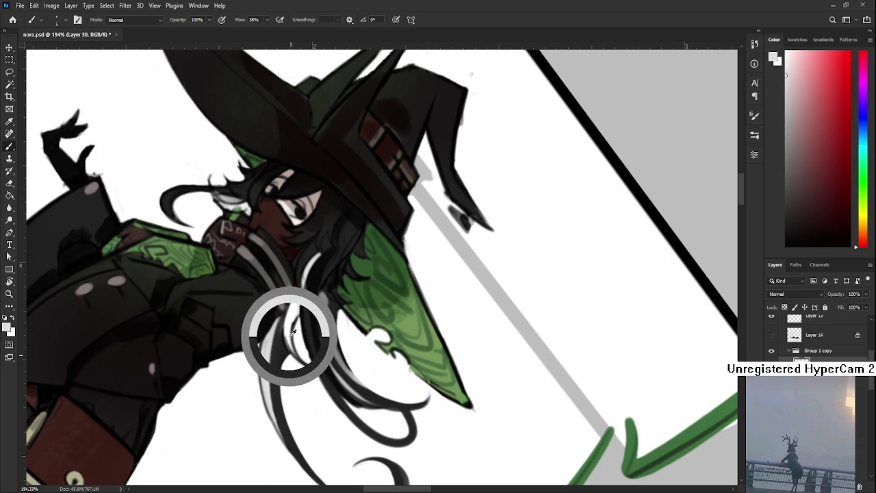
pyautogui.scroll(-1, 293, 351)
pyautogui.scroll(-3, 292, 352)
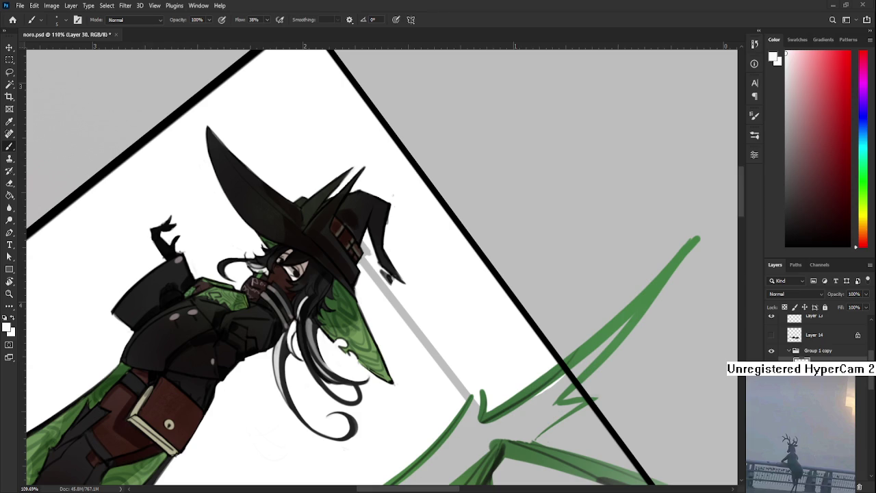
pyautogui.scroll(-2, 356, 345)
# Rotate the view to a steeper clockwise angle and darken the hair strand beneath the face.
pyautogui.scroll(3, 356, 344)
pyautogui.scroll(3, 356, 345)
pyautogui.press('r')
pyautogui.moveTo(405, 329); pyautogui.dragTo(358, 416)
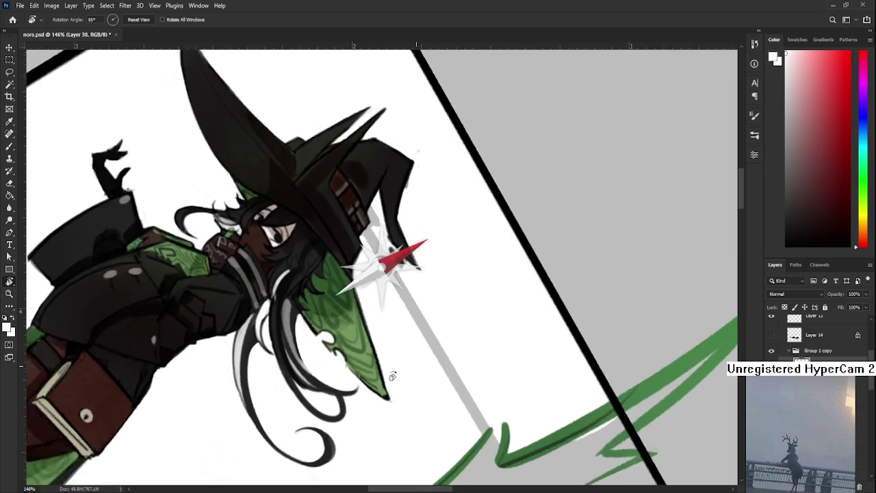
pyautogui.moveTo(436, 358); pyautogui.dragTo(364, 372)
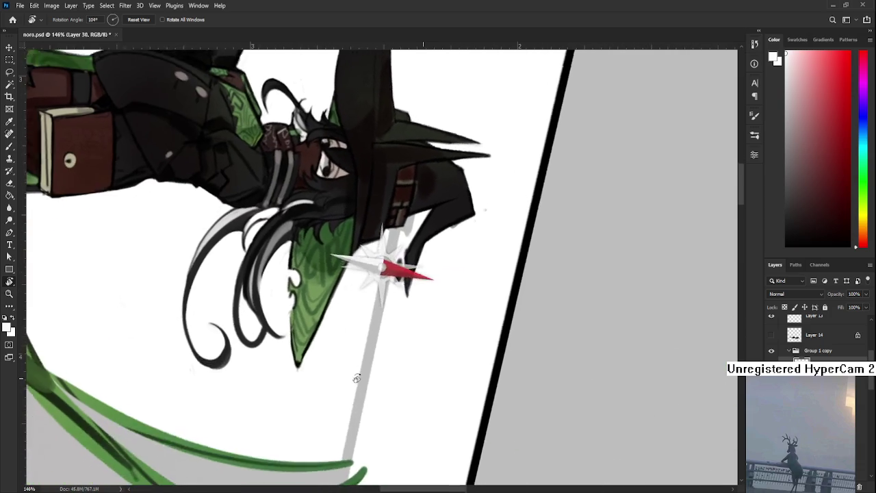
pyautogui.press('b')
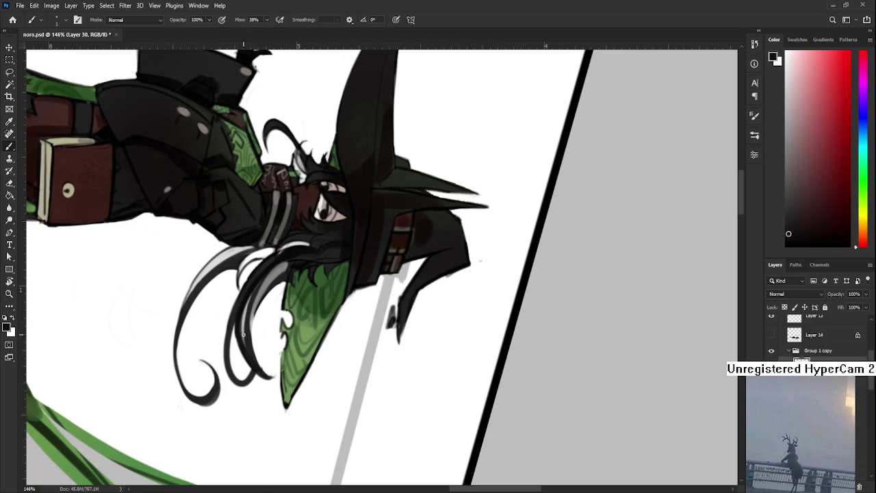
pyautogui.moveTo(258, 380)
pyautogui.mouseDown()
pyautogui.moveTo(247, 375)
pyautogui.moveTo(353, 368)
pyautogui.moveTo(316, 391)
pyautogui.moveTo(448, 325)
pyautogui.mouseUp()
# Sample the dark hair colour and extend dark strokes down the strand below the face.
pyautogui.press('r')
pyautogui.press('b')
pyautogui.press('r')
pyautogui.scroll(-2, 447, 324)
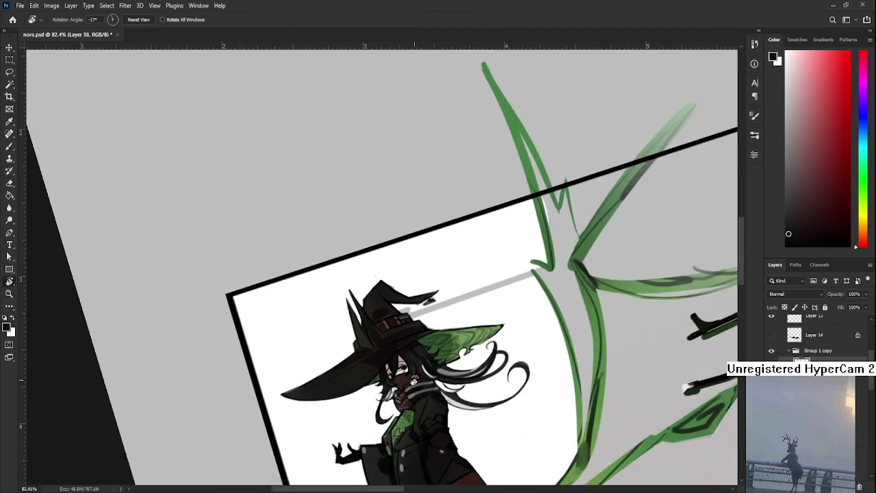
pyautogui.scroll(5, 339, 344)
pyautogui.press('b')
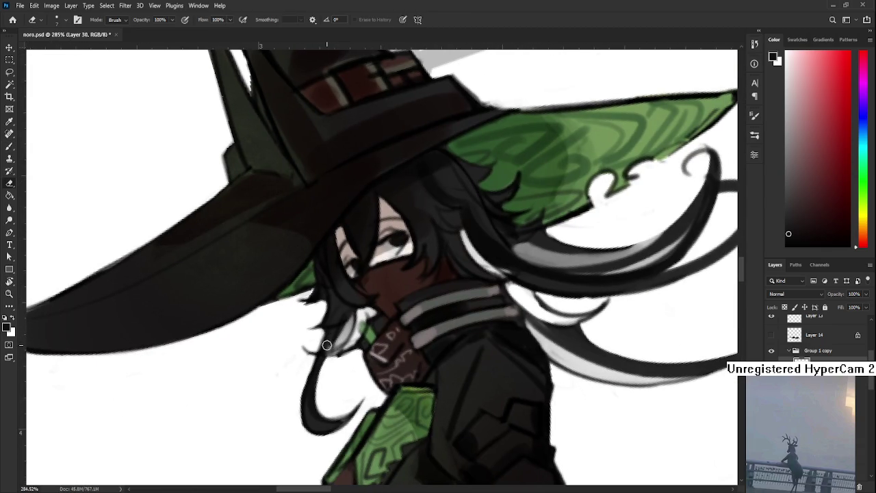
pyautogui.keyDown('alt'); pyautogui.click(337, 329); pyautogui.keyUp('alt')
pyautogui.moveTo(327, 349); pyautogui.dragTo(319, 373)
pyautogui.moveTo(347, 315); pyautogui.dragTo(323, 365)
# Erase excess from the dark strand, then resample white, green and near-white nearby.
pyautogui.press('e')
pyautogui.moveTo(348, 325)
pyautogui.mouseDown()
pyautogui.moveTo(349, 342)
pyautogui.moveTo(353, 317)
pyautogui.mouseUp()
pyautogui.press('b')
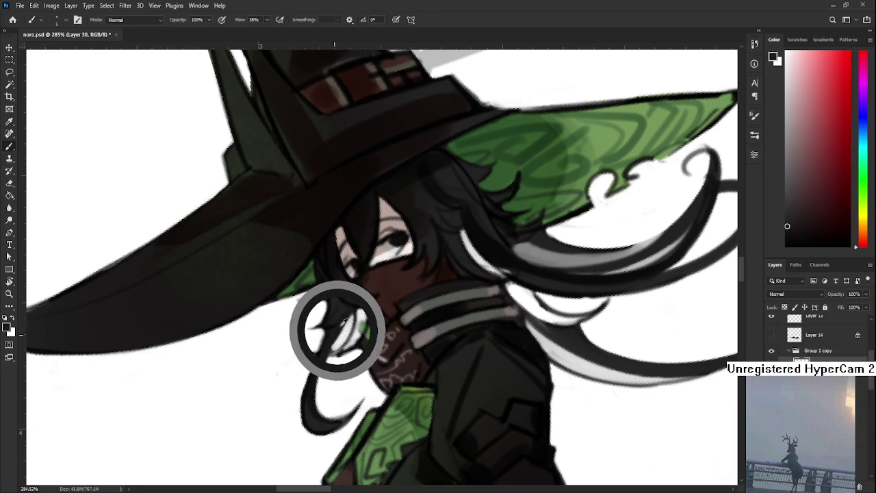
pyautogui.keyDown('alt'); pyautogui.click(366, 314); pyautogui.keyUp('alt')
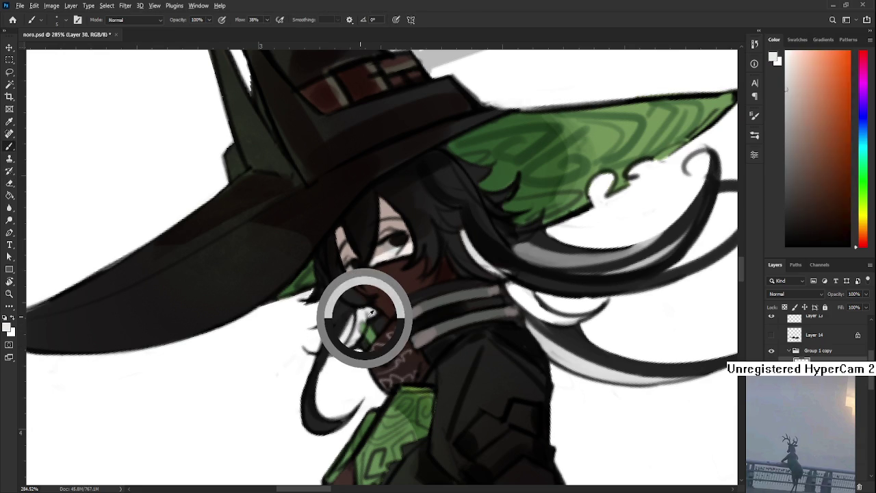
pyautogui.keyDown('alt'); pyautogui.click(367, 334); pyautogui.keyUp('alt')
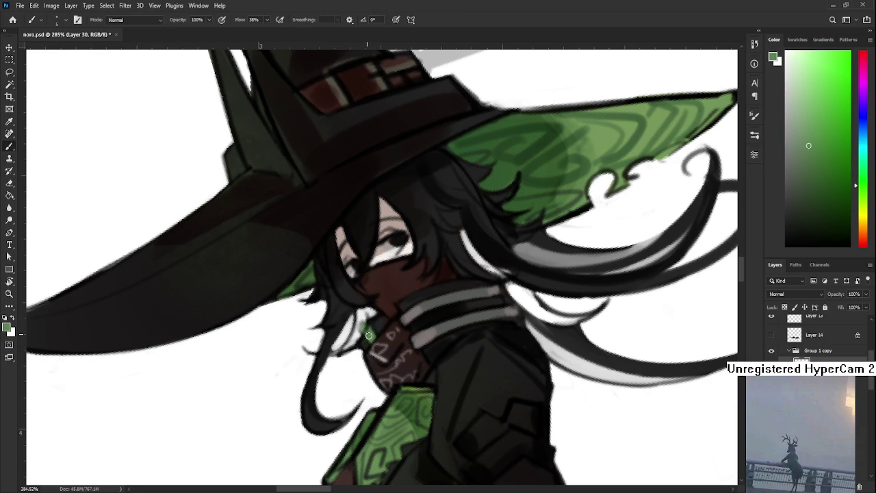
pyautogui.keyDown('alt'); pyautogui.click(372, 337); pyautogui.keyUp('alt')
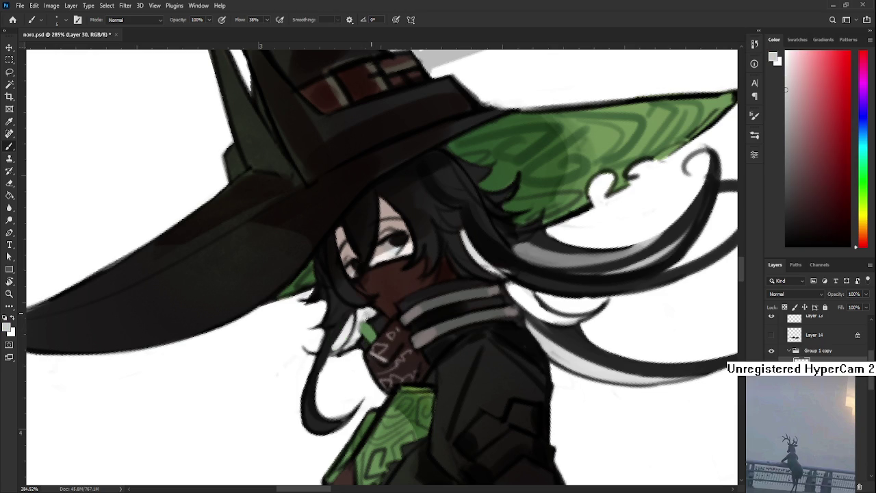
pyautogui.scroll(-10, 538, 356)
# Reset the canvas rotation to level and zoom in on the figure.
pyautogui.press('r')
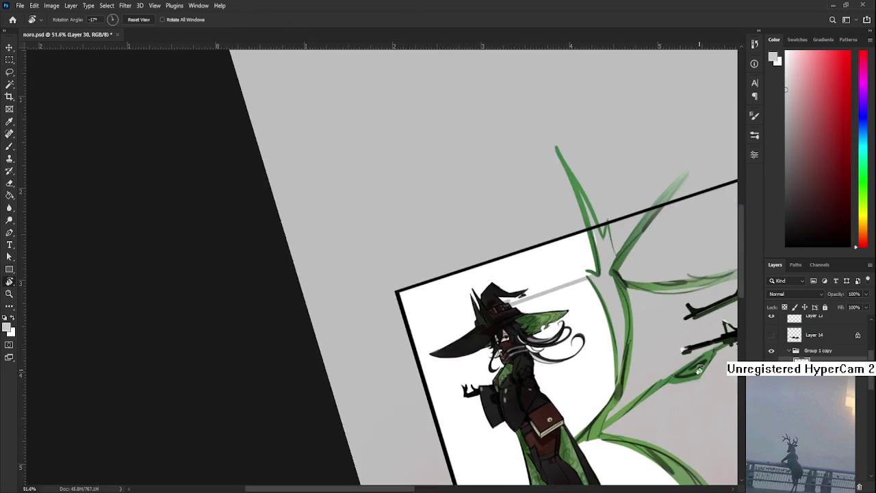
pyautogui.moveTo(537, 356); pyautogui.dragTo(531, 373)
pyautogui.press('Escape')
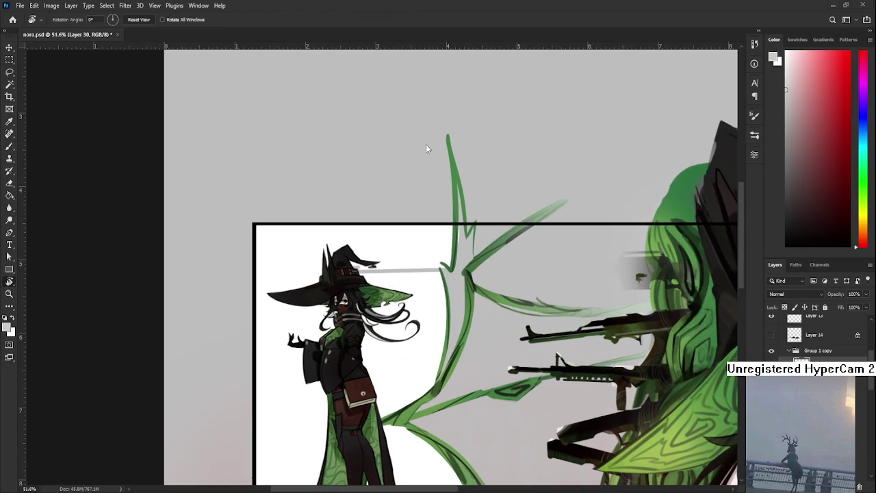
pyautogui.scroll(1, 411, 340)
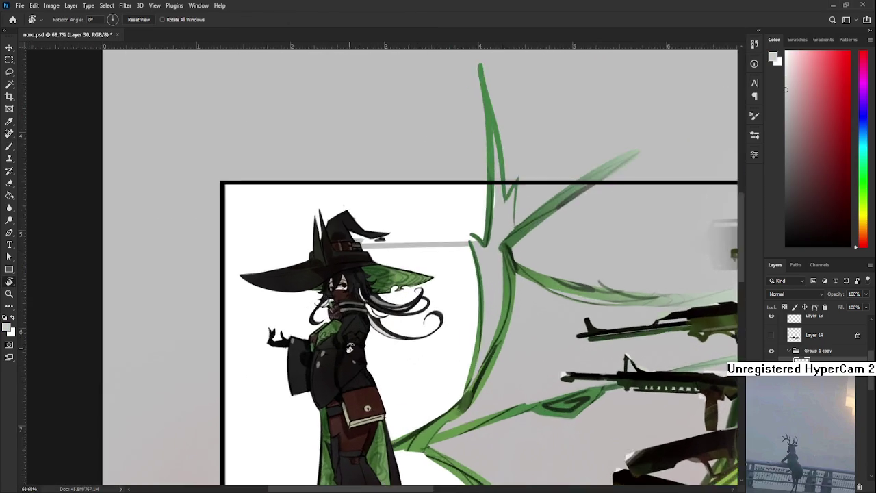
pyautogui.scroll(1, 344, 353)
pyautogui.scroll(1, 345, 353)
pyautogui.press('b')
# Sample a light colour near the face and paint faint strokes on the leg below the satchel.
pyautogui.keyDown('alt'); pyautogui.click(323, 303); pyautogui.keyUp('alt')
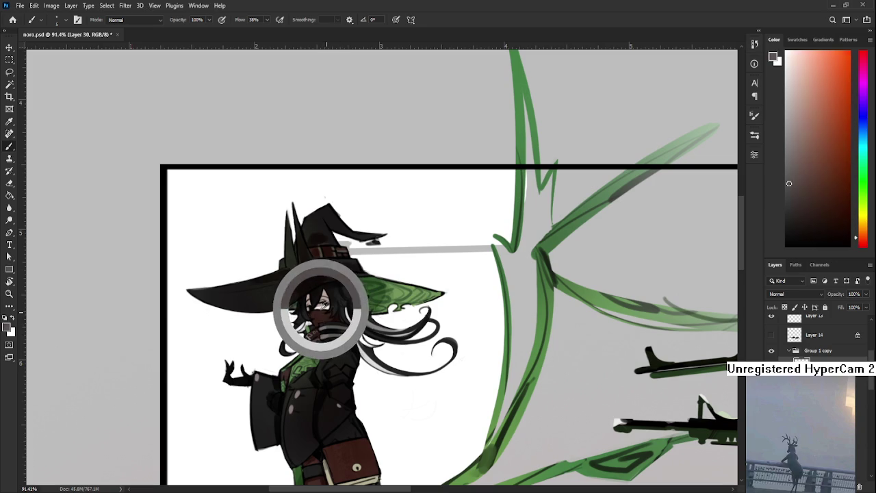
pyautogui.scroll(2, 322, 303)
pyautogui.keyDown('alt'); pyautogui.click(311, 212); pyautogui.keyUp('alt')
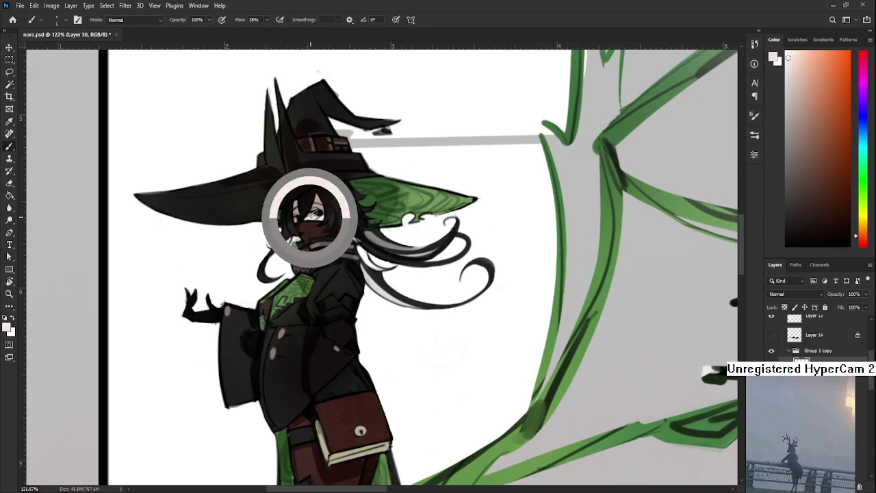
pyautogui.scroll(-2, 315, 273)
pyautogui.scroll(-2, 318, 293)
pyautogui.scroll(1, 315, 301)
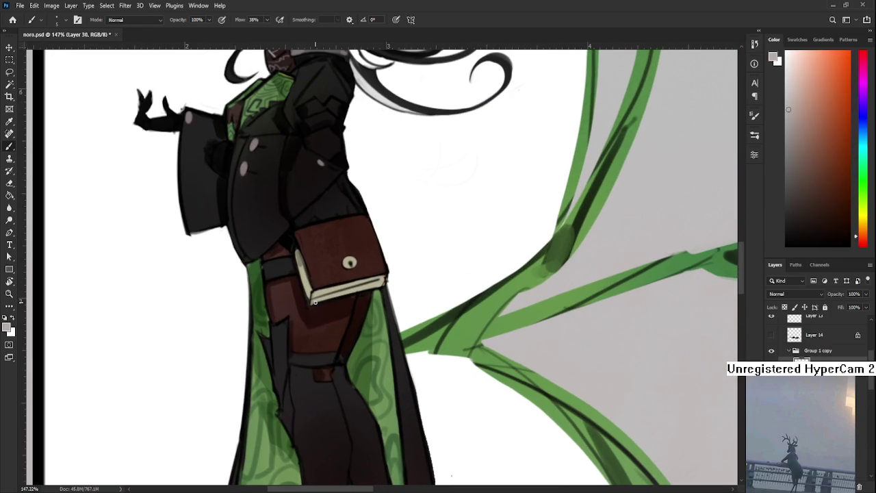
pyautogui.moveTo(274, 305)
pyautogui.mouseDown()
pyautogui.moveTo(287, 296)
pyautogui.moveTo(288, 305)
pyautogui.mouseUp()
pyautogui.scroll(-4, 381, 419)
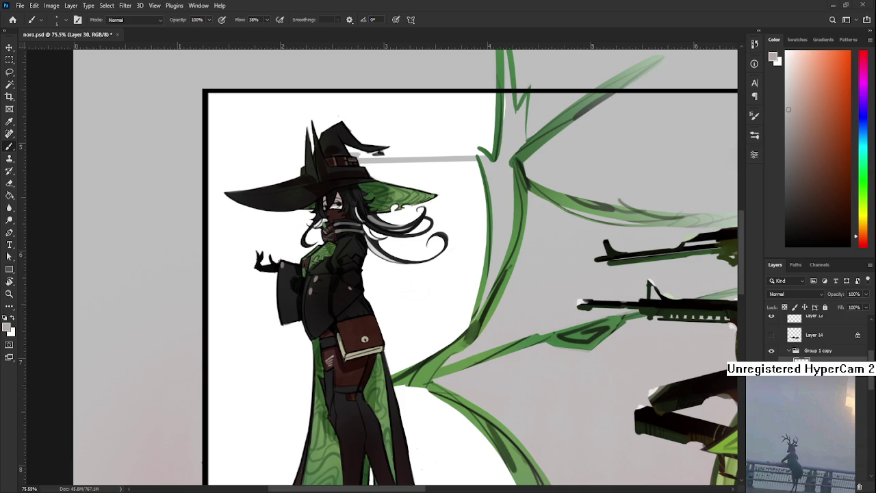
pyautogui.scroll(2, 428, 286)
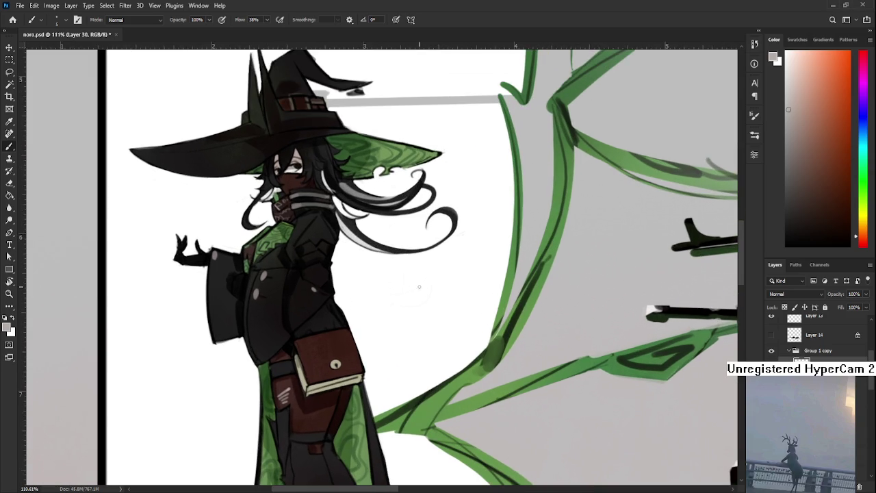
pyautogui.moveTo(391, 289); pyautogui.dragTo(357, 348)
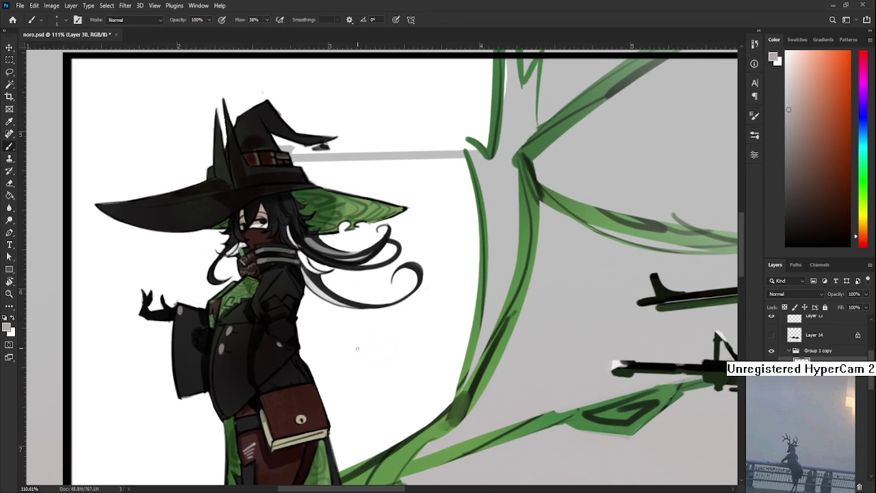
pyautogui.scroll(-2, 358, 349)
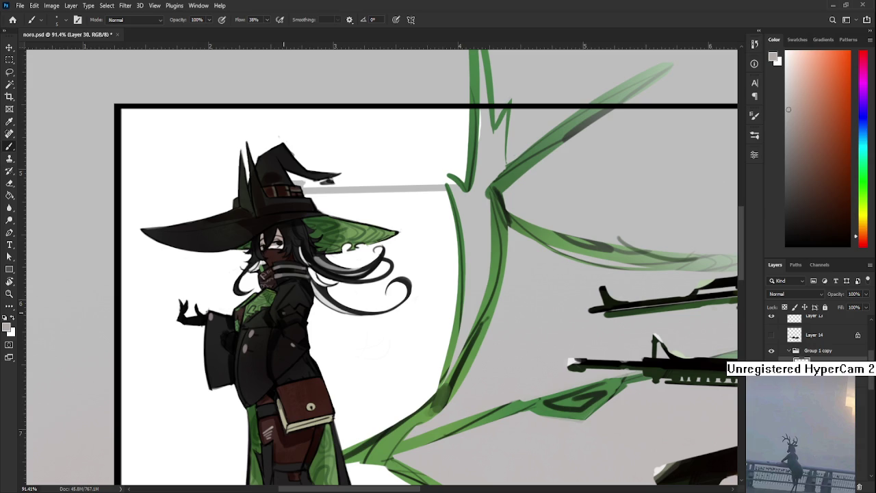
# Zoom and tilt the view onto the witch, sampling olive, near-black and near-white hair colours.
pyautogui.moveTo(277, 244); pyautogui.dragTo(266, 302)
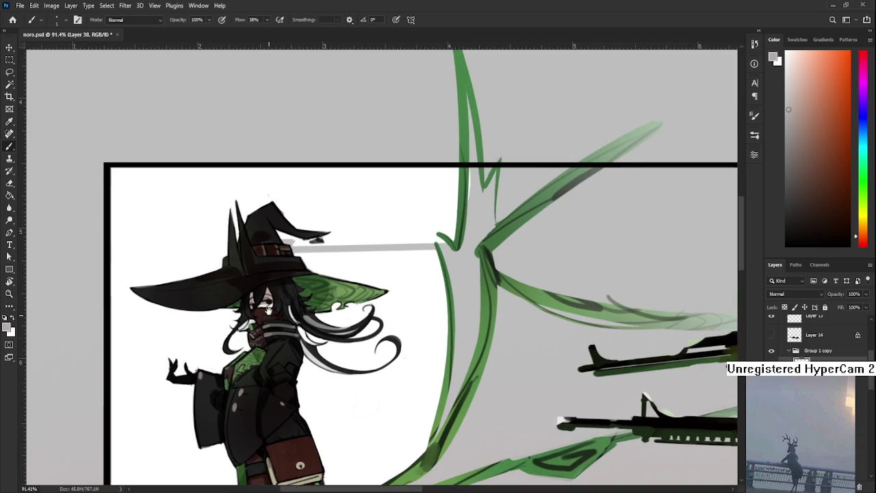
pyautogui.press('r')
pyautogui.click(301, 302)
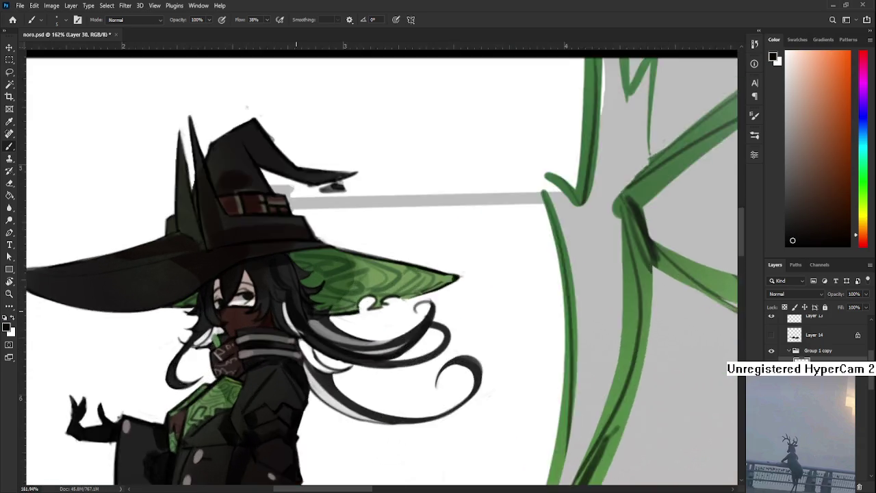
pyautogui.scroll(5, 301, 302)
pyautogui.moveTo(301, 302); pyautogui.dragTo(254, 326)
pyautogui.press('b')
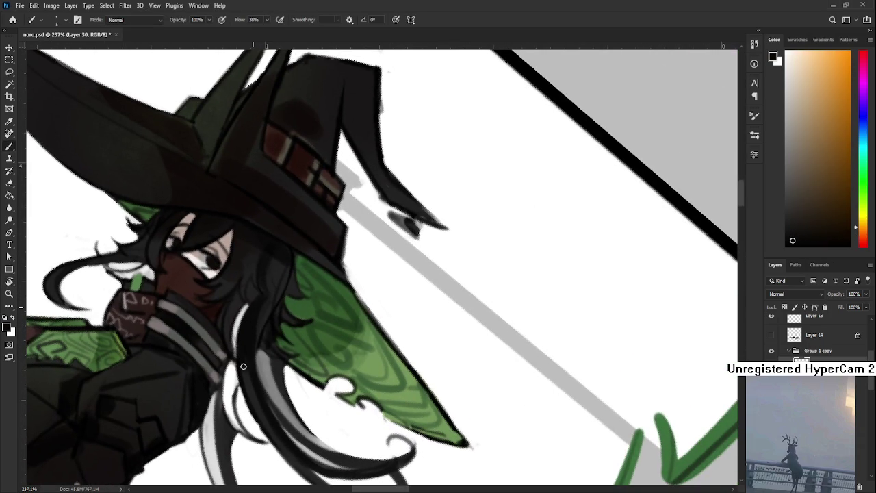
pyautogui.keyDown('alt'); pyautogui.click(241, 326); pyautogui.keyUp('alt')
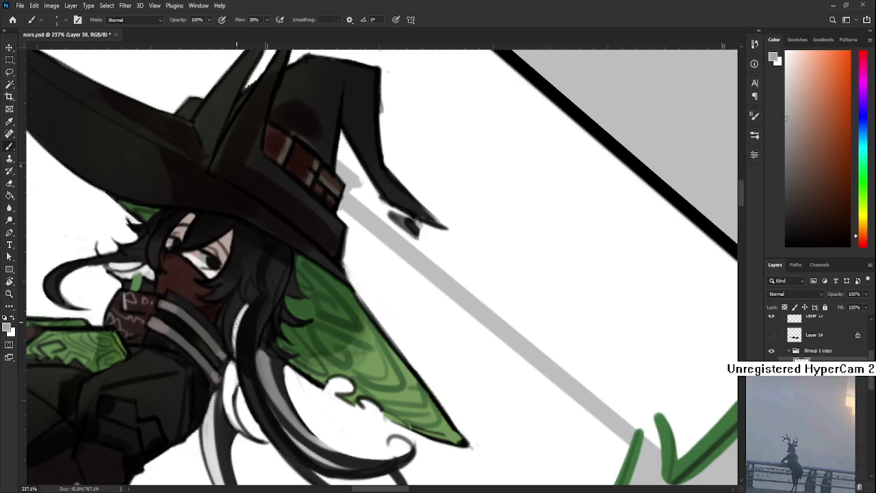
pyautogui.keyDown('alt'); pyautogui.click(249, 352); pyautogui.keyUp('alt')
pyautogui.keyDown('alt'); pyautogui.click(239, 322); pyautogui.keyUp('alt')
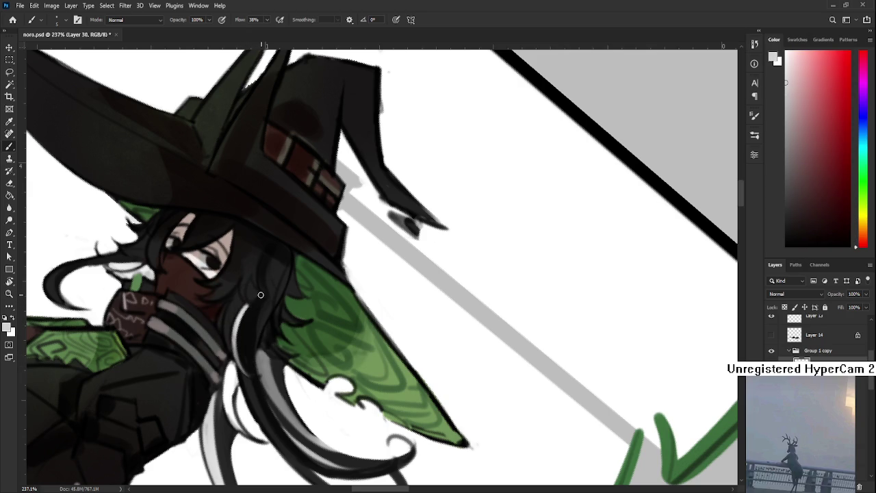
# Partly straighten the tilted canvas view and readjust the zoom.
pyautogui.press('r')
pyautogui.moveTo(242, 348)
pyautogui.mouseDown()
pyautogui.moveTo(319, 60)
pyautogui.moveTo(372, 386)
pyautogui.mouseUp()
pyautogui.scroll(-8, 318, 60)
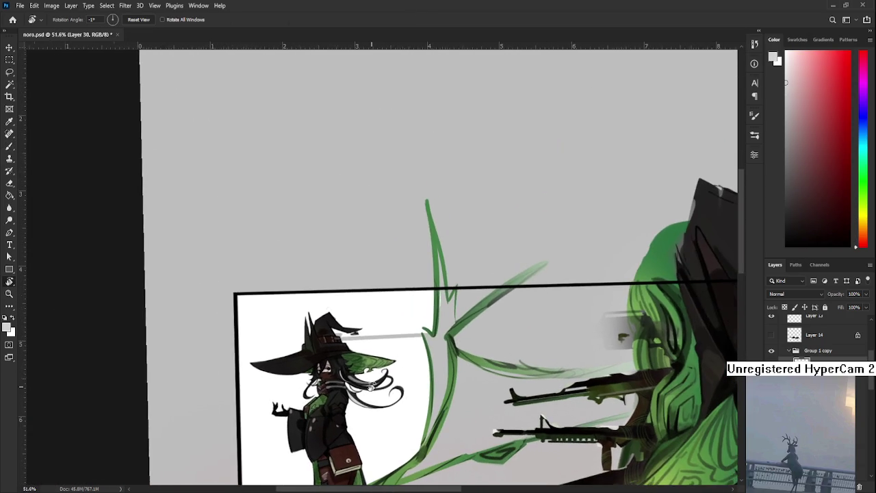
pyautogui.scroll(-5, 322, 327)
pyautogui.scroll(3, 321, 327)
pyautogui.scroll(2, 321, 327)
pyautogui.scroll(2, 307, 342)
pyautogui.scroll(3, 301, 390)
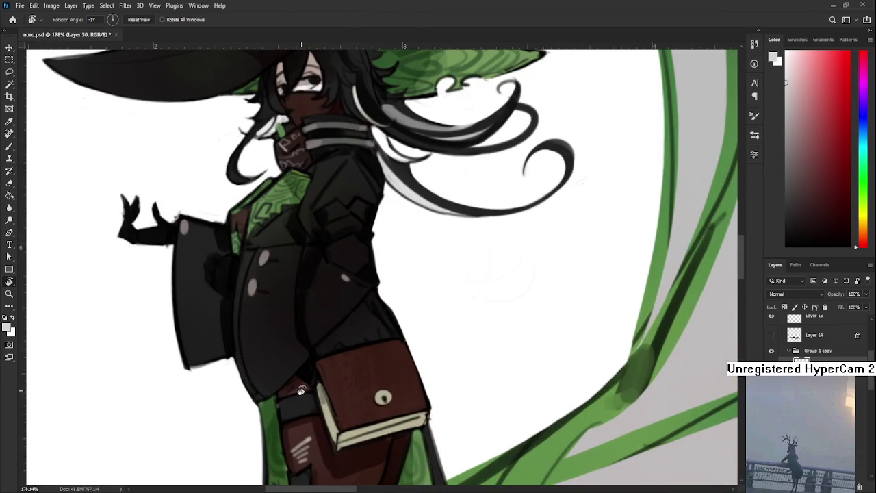
pyautogui.press('b')
# Hatch thin light-grey strokes across the witch's dark trousers.
pyautogui.moveTo(260, 281); pyautogui.dragTo(244, 174)
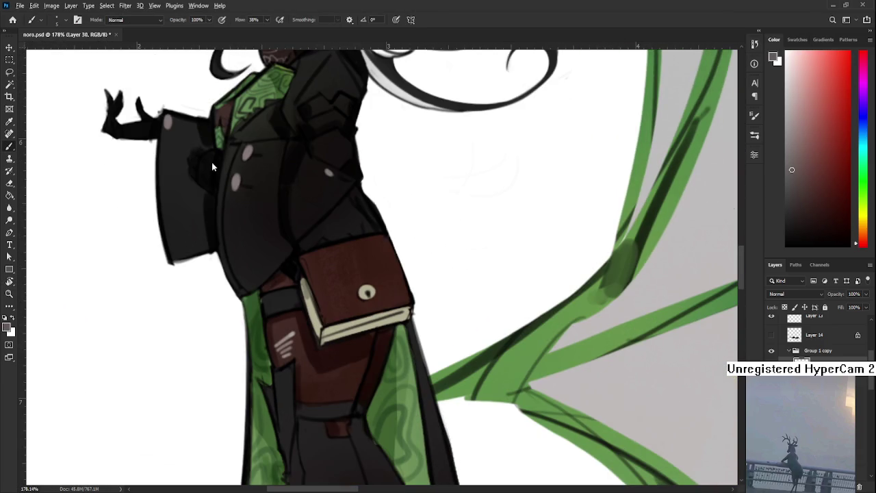
pyautogui.scroll(-3, 290, 324)
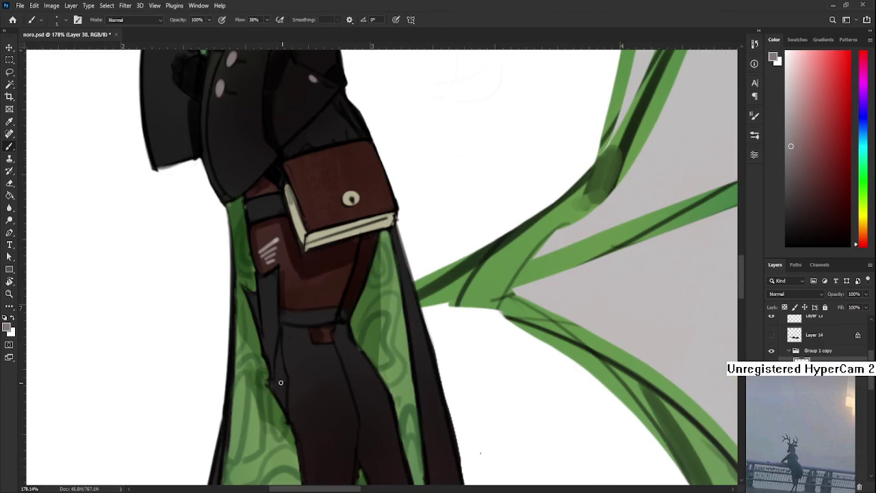
pyautogui.scroll(2, 271, 353)
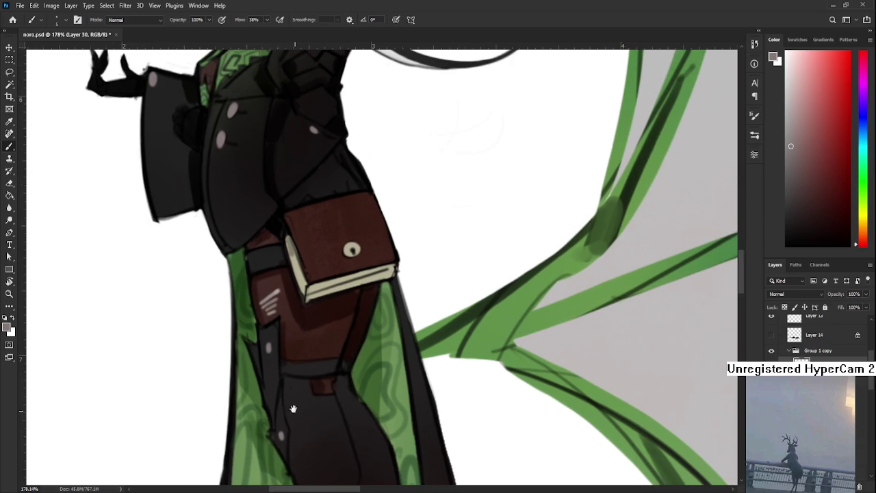
pyautogui.scroll(-2, 294, 411)
pyautogui.scroll(1, 298, 347)
pyautogui.scroll(-1, 307, 398)
pyautogui.moveTo(259, 342)
pyautogui.mouseDown()
pyautogui.moveTo(263, 383)
pyautogui.moveTo(274, 389)
pyautogui.mouseUp()
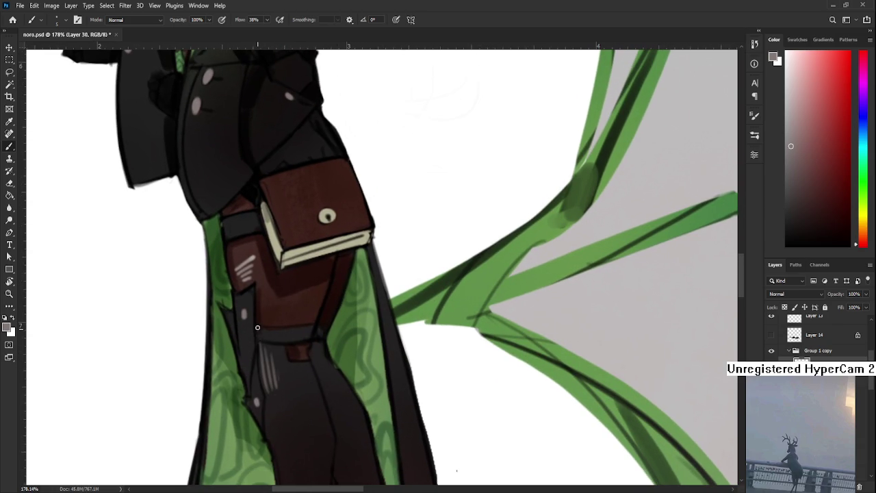
# Sample the book's reddish-browns, the scarf green and a light green.
pyautogui.scroll(2, 254, 298)
pyautogui.scroll(3, 287, 322)
pyautogui.keyDown('alt'); pyautogui.click(292, 324); pyautogui.keyUp('alt')
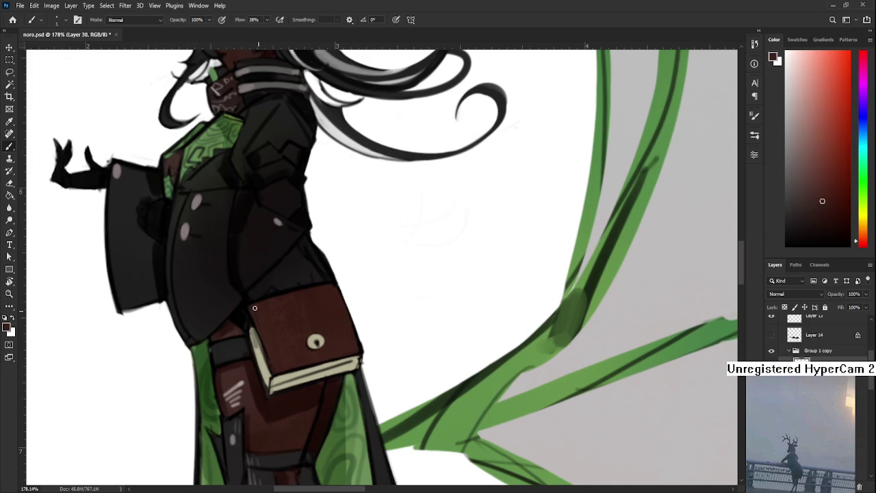
pyautogui.keyDown('alt'); pyautogui.click(252, 331); pyautogui.keyUp('alt')
pyautogui.scroll(7, 260, 336)
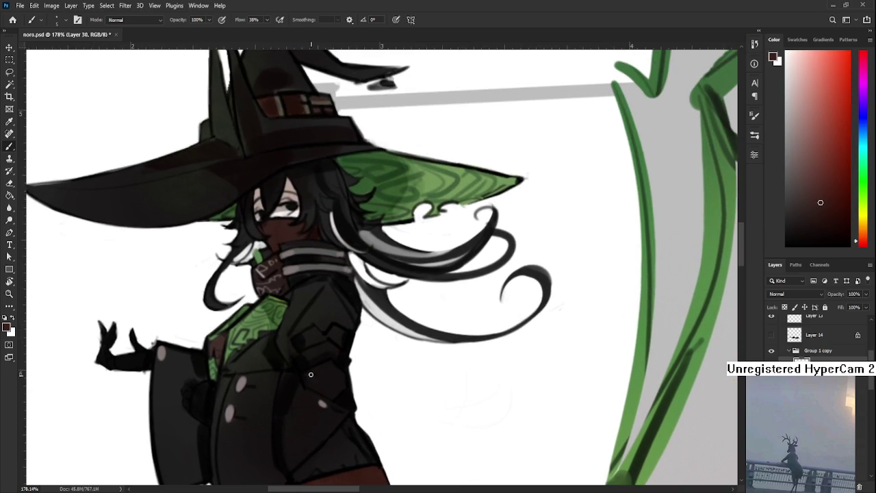
pyautogui.keyDown('alt'); pyautogui.click(241, 350); pyautogui.keyUp('alt')
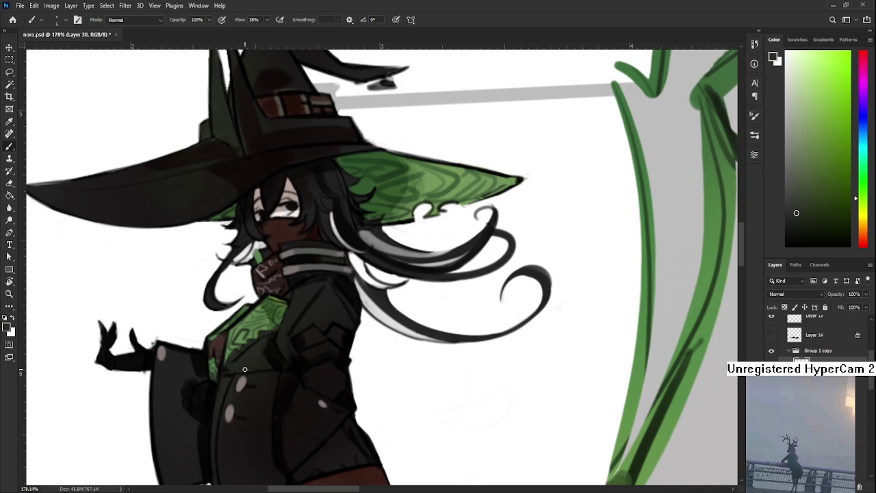
pyautogui.scroll(-5, 244, 369)
pyautogui.hscroll(10, 225, 411)
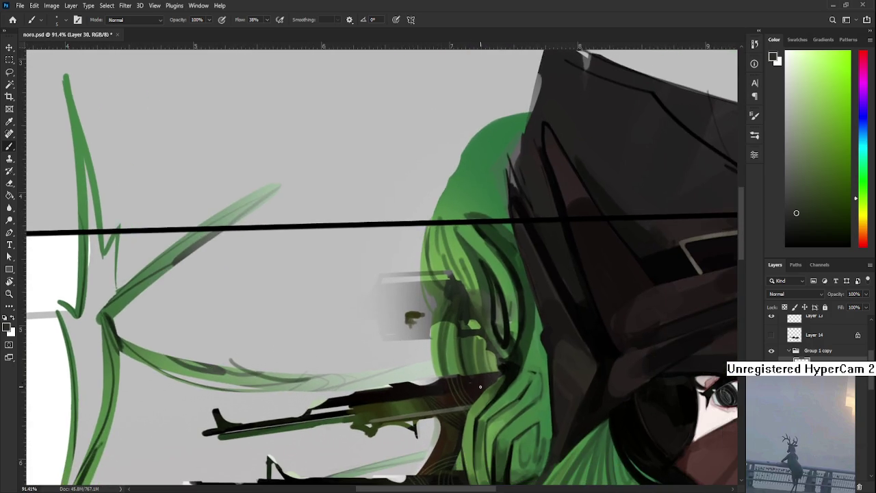
pyautogui.scroll(-4, 469, 385)
pyautogui.hscroll(3, 469, 384)
pyautogui.scroll(-1, 410, 342)
pyautogui.keyDown('alt'); pyautogui.click(303, 401); pyautogui.keyUp('alt')
# Brighten the witch's green chest pattern with light-green strokes.
pyautogui.scroll(-3, 277, 402)
pyautogui.scroll(2, 226, 372)
pyautogui.scroll(2, 308, 366)
pyautogui.scroll(3, 383, 360)
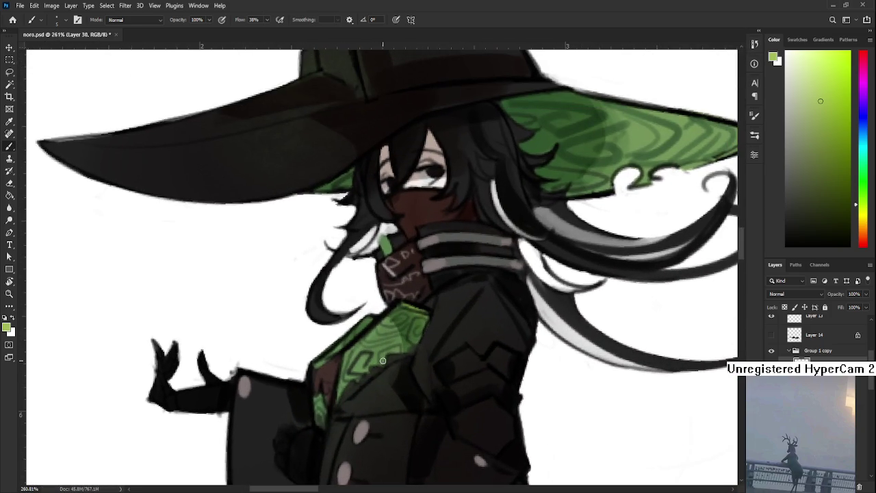
pyautogui.moveTo(363, 367)
pyautogui.mouseDown()
pyautogui.moveTo(400, 346)
pyautogui.moveTo(364, 347)
pyautogui.moveTo(369, 335)
pyautogui.moveTo(395, 343)
pyautogui.mouseUp()
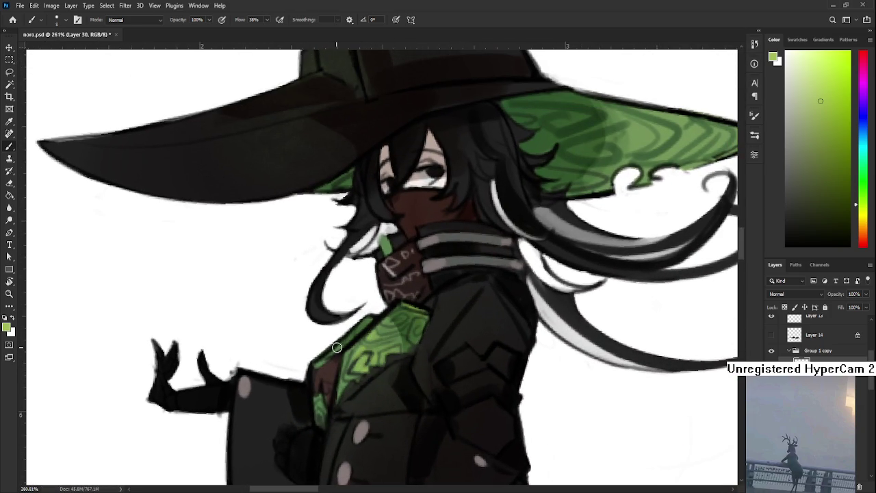
# Enlarge the brush and paint a soft light-green highlight along the hat brim.
pyautogui.moveTo(335, 346); pyautogui.dragTo(267, 439)
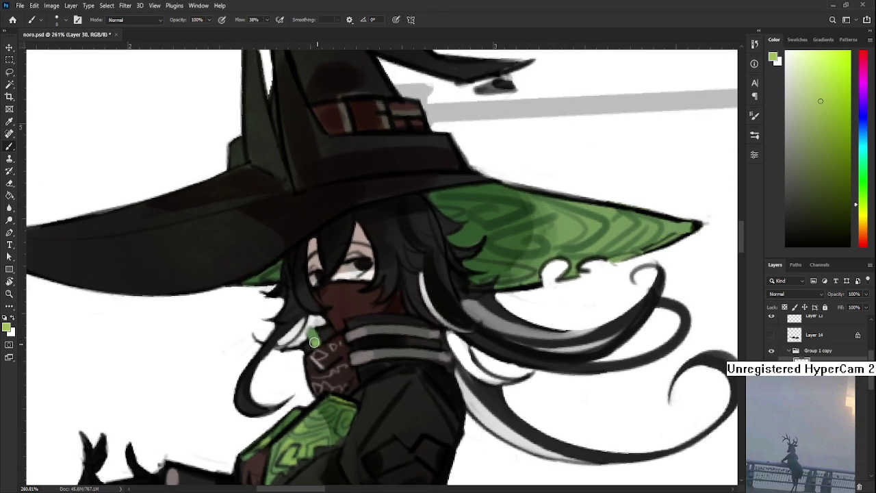
pyautogui.moveTo(405, 311); pyautogui.dragTo(274, 418)
pyautogui.press(']')
pyautogui.moveTo(417, 340)
pyautogui.mouseDown()
pyautogui.moveTo(406, 336)
pyautogui.moveTo(420, 344)
pyautogui.moveTo(407, 322)
pyautogui.moveTo(451, 332)
pyautogui.moveTo(457, 360)
pyautogui.moveTo(463, 333)
pyautogui.moveTo(477, 330)
pyautogui.mouseUp()
pyautogui.scroll(-3, 462, 358)
pyautogui.scroll(-2, 462, 358)
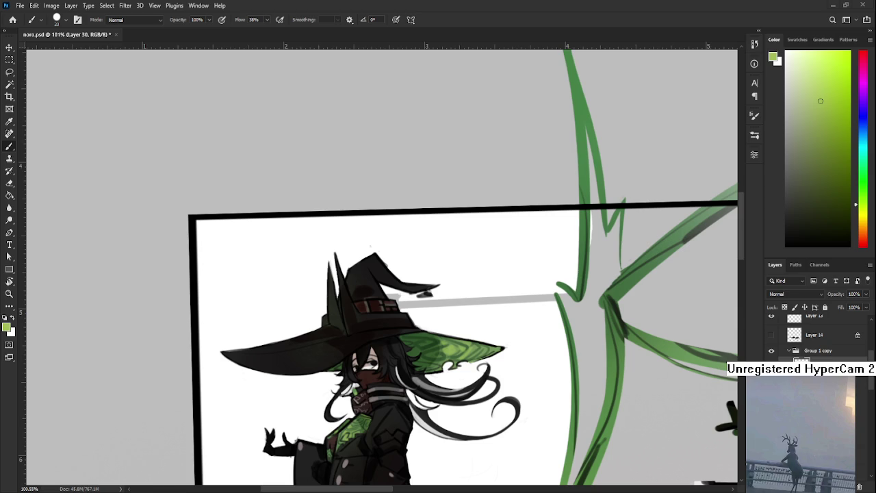
# Level and zoom the view on the hat, sampling its dark colour and dark-yellow band.
pyautogui.scroll(4, 372, 287)
pyautogui.press('r')
pyautogui.moveTo(383, 346)
pyautogui.mouseDown()
pyautogui.moveTo(394, 350)
pyautogui.moveTo(329, 356)
pyautogui.mouseUp()
pyautogui.press('b')
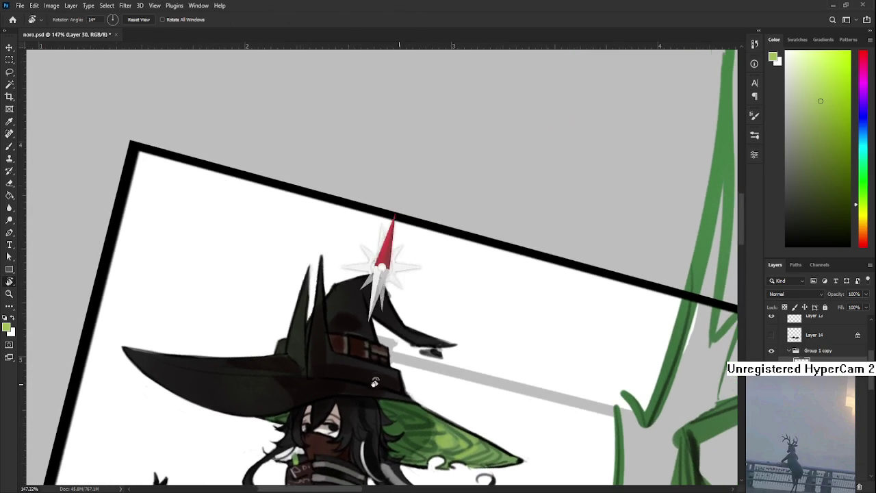
pyautogui.keyDown('alt'); pyautogui.click(329, 357); pyautogui.keyUp('alt')
pyautogui.keyDown('alt'); pyautogui.click(351, 356); pyautogui.keyUp('alt')
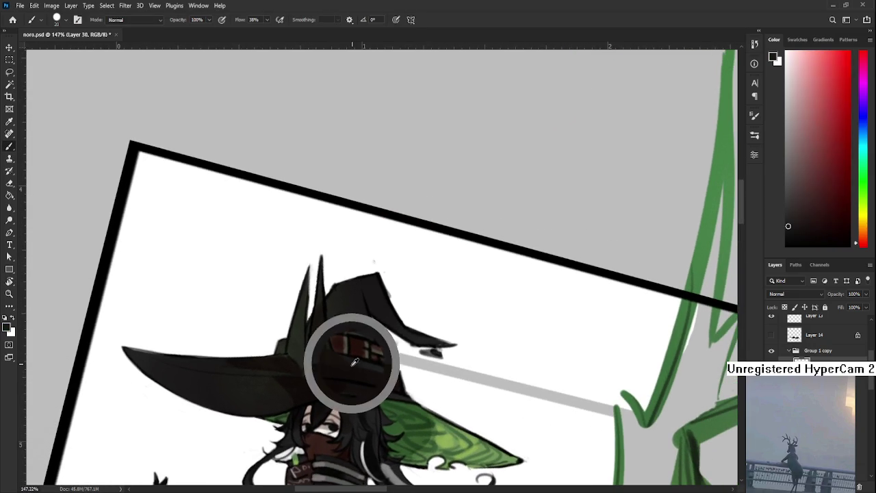
pyautogui.keyDown('alt'); pyautogui.click(355, 352); pyautogui.keyUp('alt')
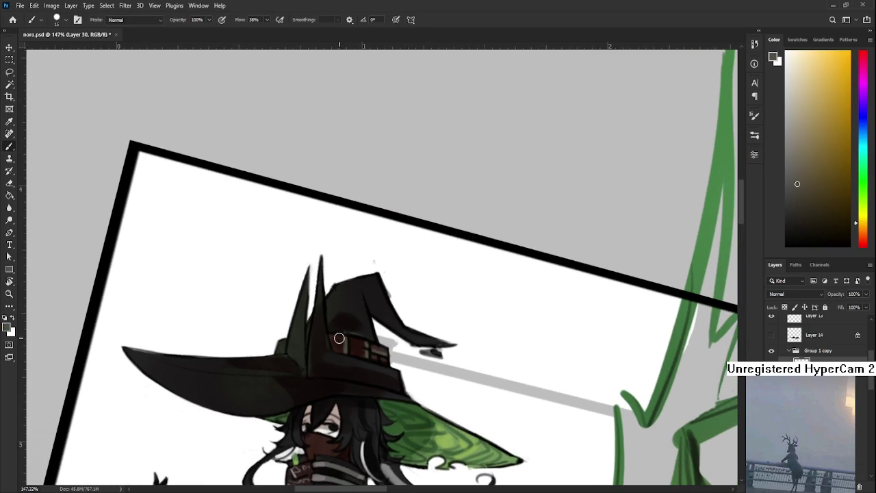
# Rotate the view about 45° and erase stray marks near the hat brim.
pyautogui.press('r')
pyautogui.moveTo(346, 345); pyautogui.dragTo(319, 329)
pyautogui.press('b')
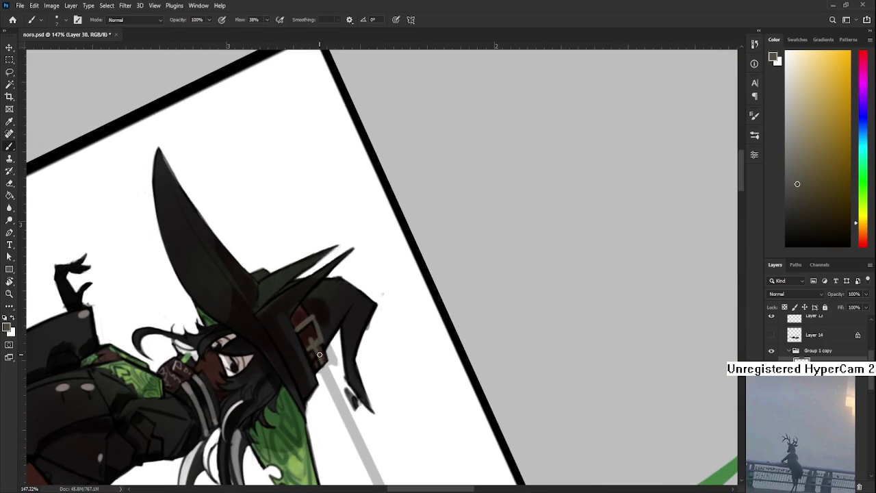
pyautogui.moveTo(322, 362); pyautogui.dragTo(345, 330)
pyautogui.press('r')
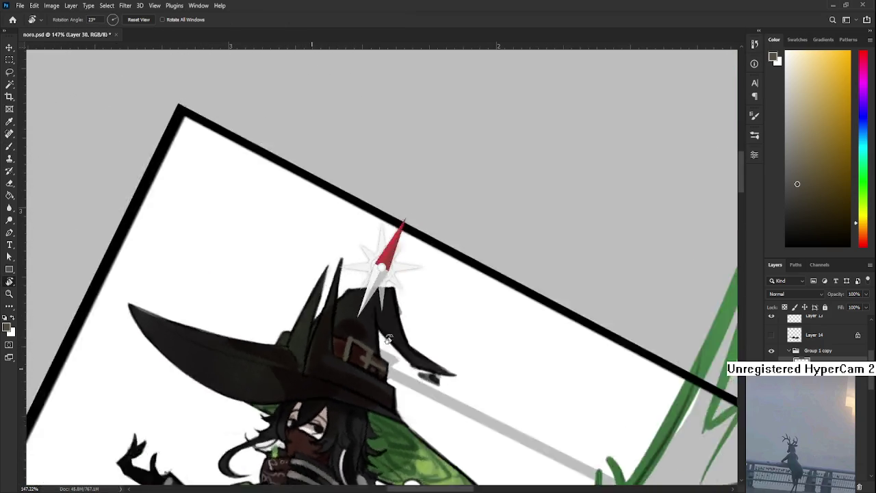
pyautogui.press('e')
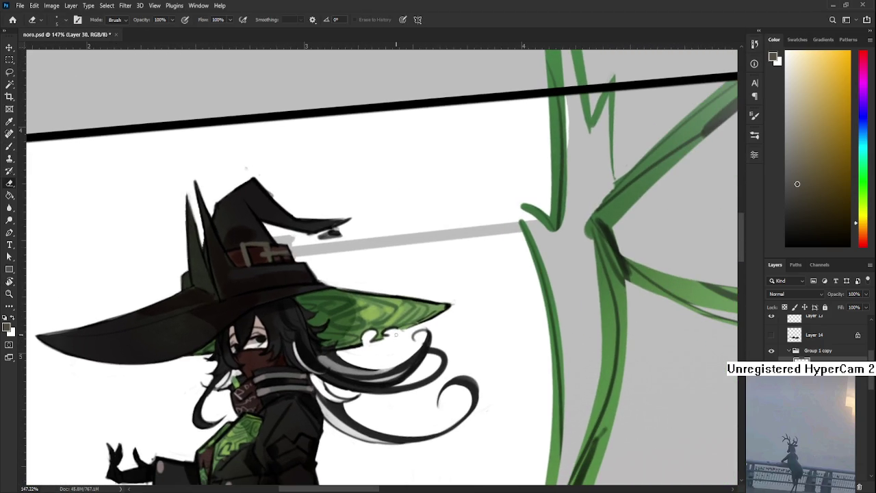
pyautogui.moveTo(395, 329)
pyautogui.mouseDown()
pyautogui.moveTo(451, 306)
pyautogui.moveTo(409, 365)
pyautogui.moveTo(403, 349)
pyautogui.mouseUp()
pyautogui.press('r')
pyautogui.press('e')
pyautogui.press('r')
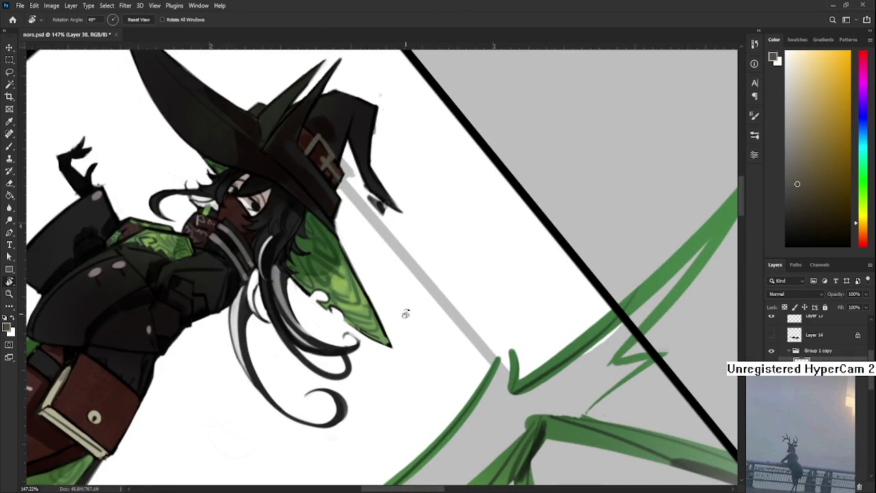
pyautogui.moveTo(401, 308); pyautogui.dragTo(338, 286)
pyautogui.press('e')
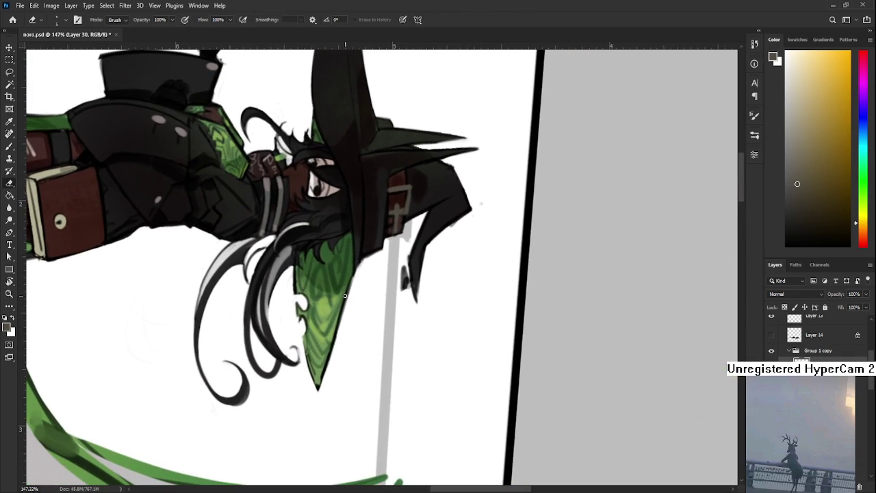
# Return the canvas rotation to upright, zoom in on the coat, and pick a dark coat shade.
pyautogui.scroll(3, 352, 308)
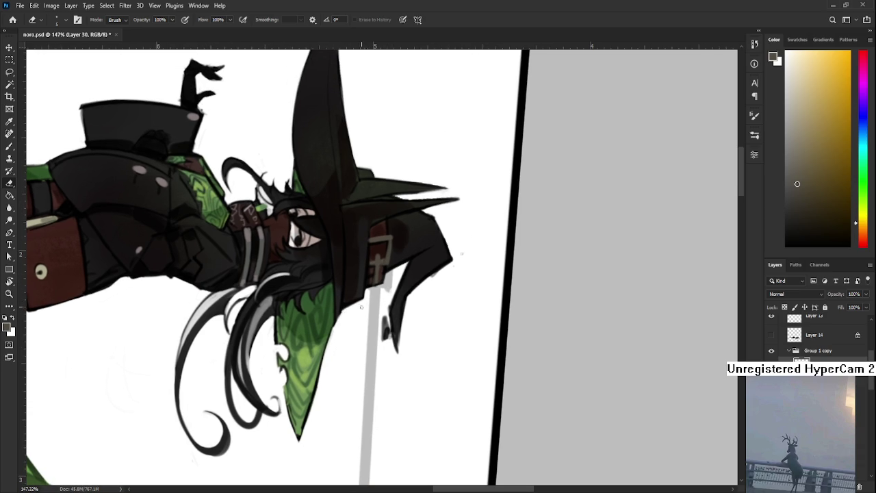
pyautogui.press('r')
pyautogui.moveTo(432, 273); pyautogui.dragTo(432, 260)
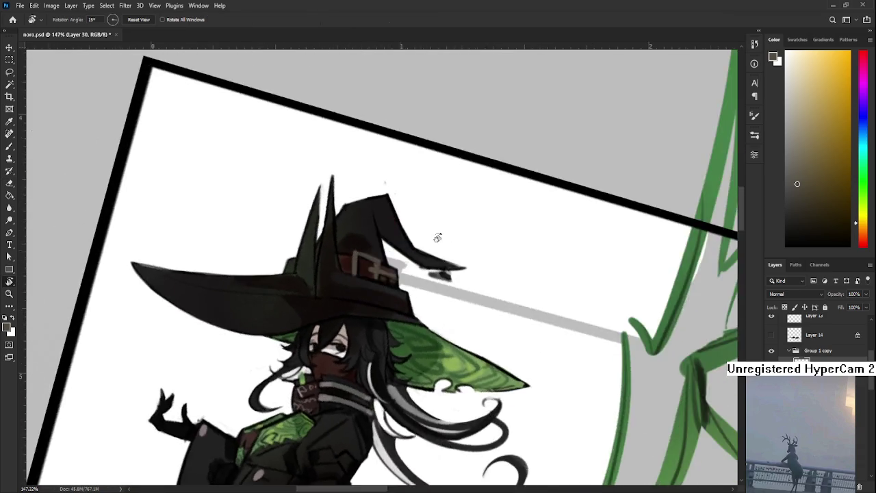
pyautogui.scroll(-5, 432, 260)
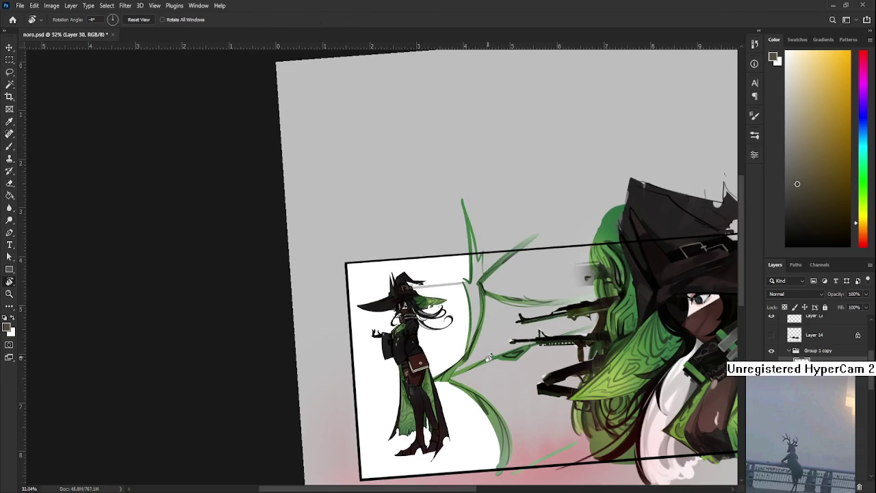
pyautogui.moveTo(495, 372); pyautogui.dragTo(507, 355)
pyautogui.moveTo(595, 252); pyautogui.dragTo(533, 266)
pyautogui.scroll(8, 325, 357)
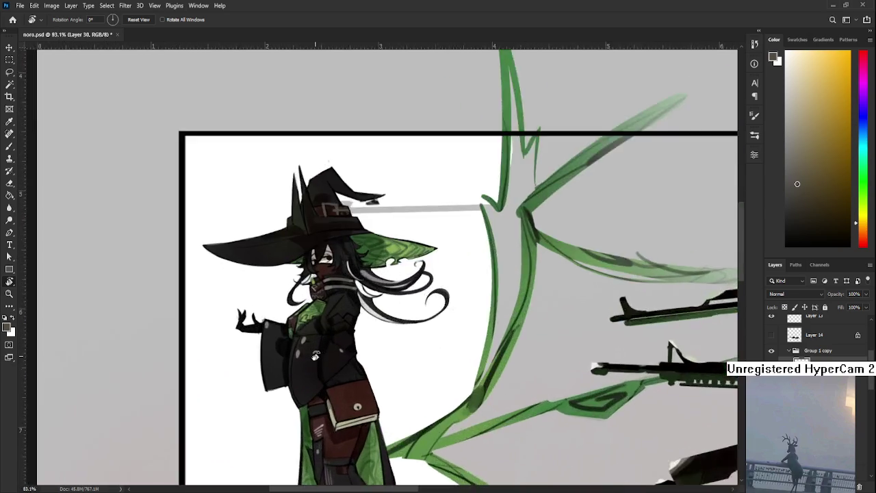
pyautogui.press('b')
pyautogui.moveTo(333, 322); pyautogui.dragTo(335, 315)
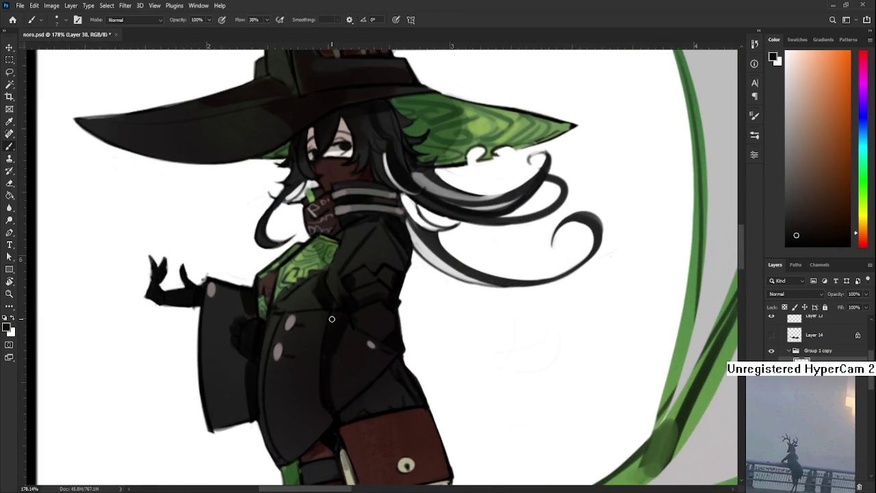
# Enlarge the brush and paint broad darker shading across the black coat.
pyautogui.press(']')
pyautogui.press(']')
pyautogui.press(']')
pyautogui.moveTo(336, 305); pyautogui.dragTo(308, 299)
pyautogui.keyDown('alt'); pyautogui.click(332, 330); pyautogui.keyUp('alt')
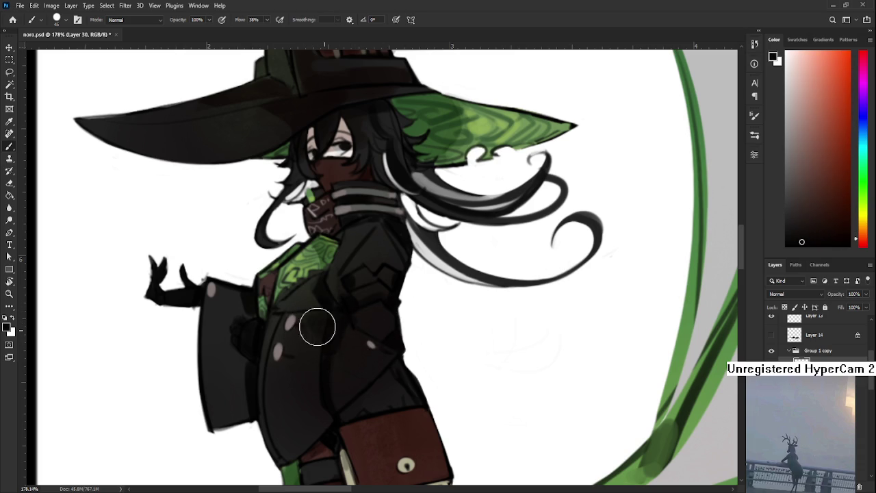
pyautogui.moveTo(319, 307); pyautogui.dragTo(358, 313)
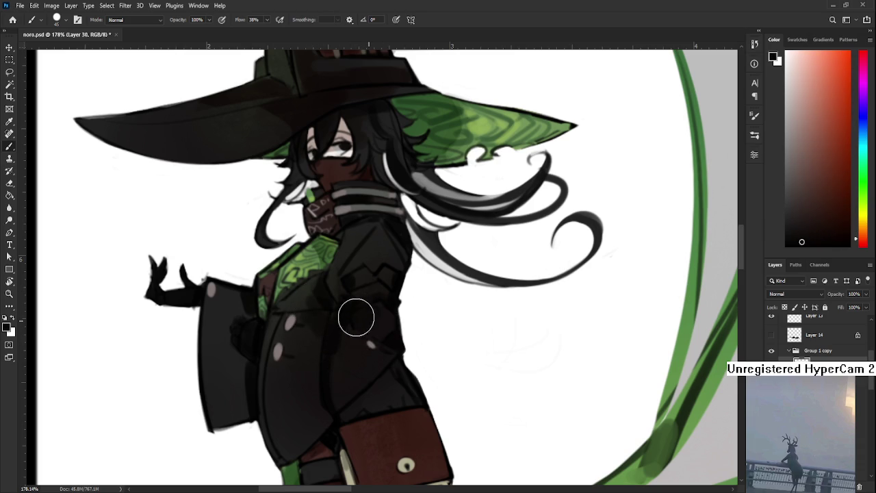
# Pan up to the hat top and sample a colour from the witch's face.
pyautogui.moveTo(240, 369); pyautogui.dragTo(288, 359)
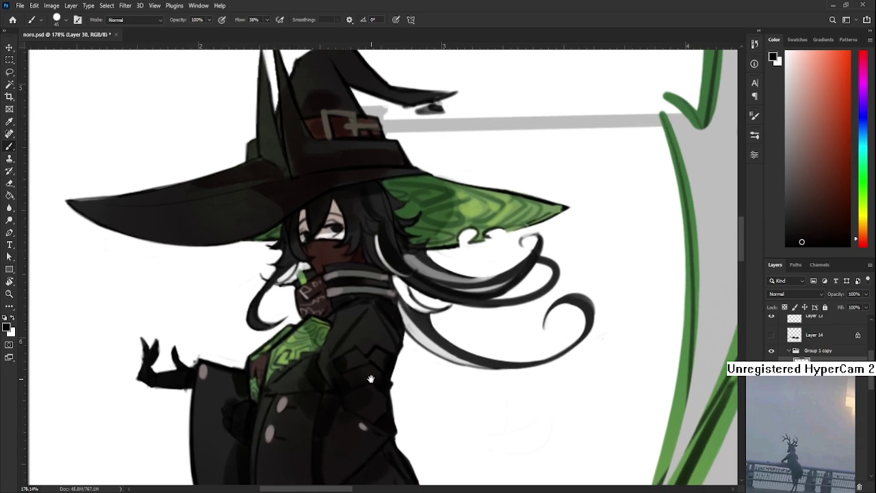
pyautogui.moveTo(356, 229); pyautogui.dragTo(334, 341)
pyautogui.moveTo(352, 313); pyautogui.dragTo(350, 314)
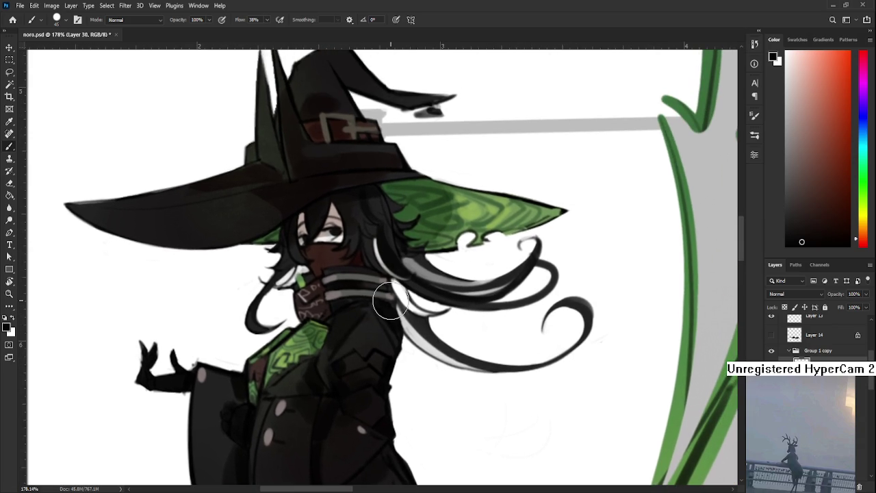
pyautogui.scroll(-3, 390, 301)
pyautogui.scroll(-1, 383, 304)
pyautogui.scroll(1, 377, 306)
pyautogui.scroll(2, 371, 307)
pyautogui.keyDown('alt'); pyautogui.click(359, 252); pyautogui.keyUp('alt')
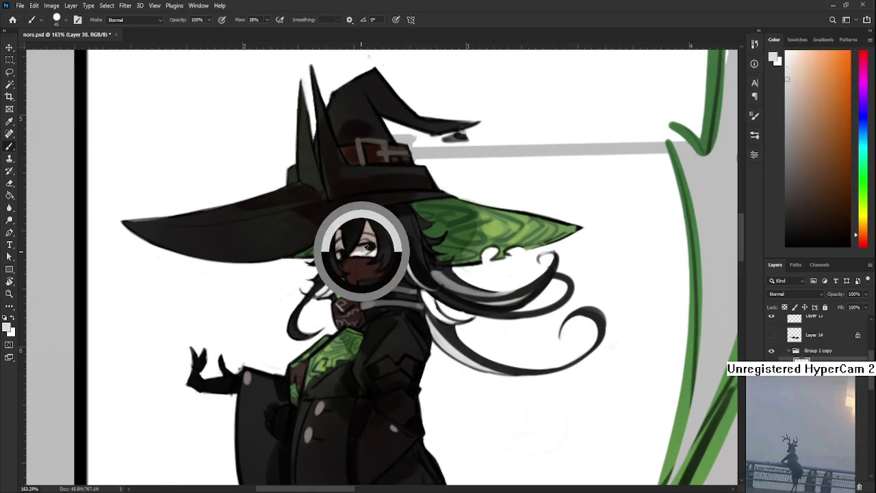
# Sample several dark browns and skin tones from the witch's face.
pyautogui.scroll(2, 358, 253)
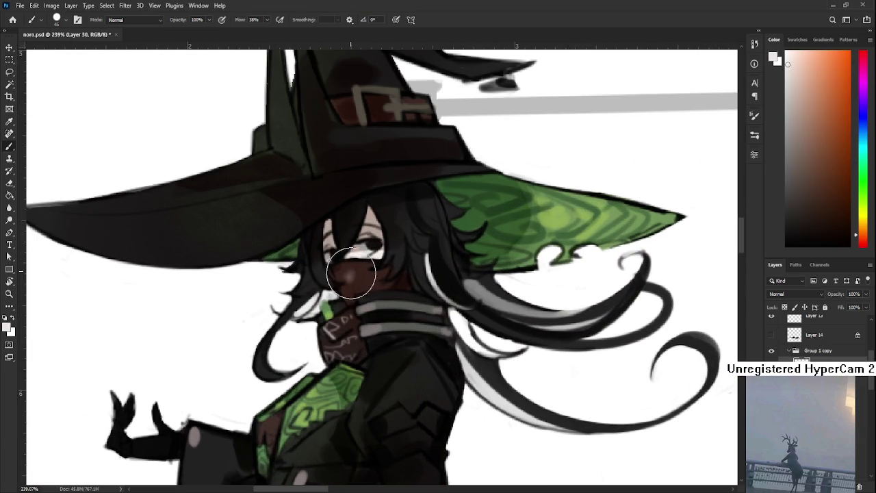
pyautogui.keyDown('alt'); pyautogui.click(370, 264); pyautogui.keyUp('alt')
pyautogui.keyDown('alt'); pyautogui.click(358, 260); pyautogui.keyUp('alt')
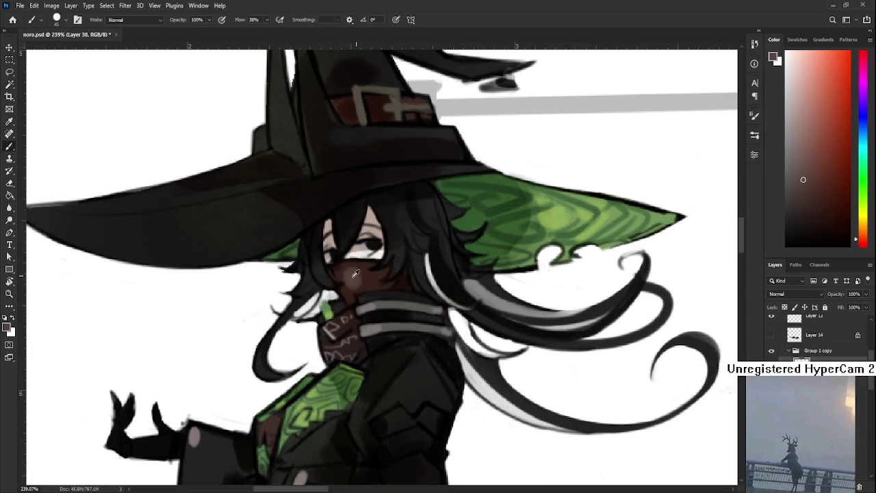
pyautogui.keyDown('alt'); pyautogui.click(352, 268); pyautogui.keyUp('alt')
pyautogui.keyDown('alt'); pyautogui.click(361, 279); pyautogui.keyUp('alt')
pyautogui.keyDown('alt'); pyautogui.click(359, 274); pyautogui.keyUp('alt')
pyautogui.keyDown('alt'); pyautogui.click(347, 273); pyautogui.keyUp('alt')
pyautogui.keyDown('alt'); pyautogui.click(360, 273); pyautogui.keyUp('alt')
# Darken the strap below the white stripes with brown, resampling strap browns.
pyautogui.moveTo(353, 399); pyautogui.dragTo(362, 174)
pyautogui.moveTo(373, 438); pyautogui.dragTo(375, 219)
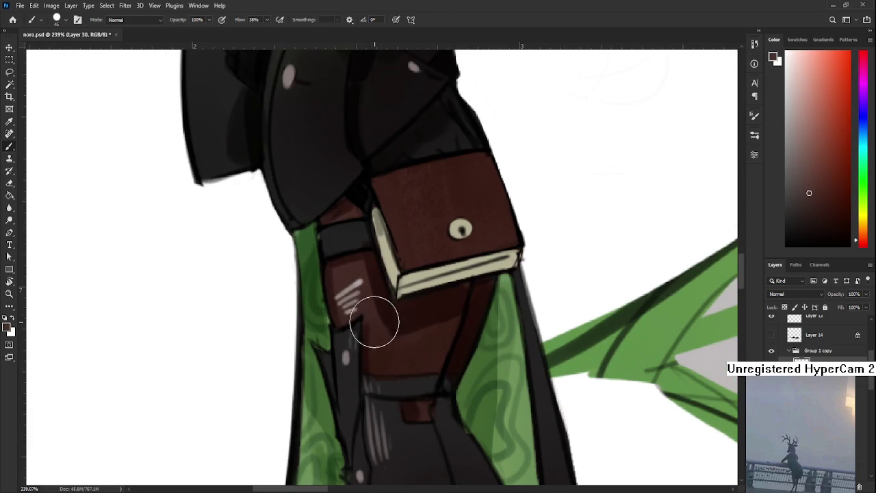
pyautogui.moveTo(374, 353)
pyautogui.mouseDown()
pyautogui.moveTo(385, 354)
pyautogui.moveTo(372, 297)
pyautogui.moveTo(388, 372)
pyautogui.moveTo(407, 354)
pyautogui.mouseUp()
pyautogui.keyDown('alt'); pyautogui.click(411, 346); pyautogui.keyUp('alt')
pyautogui.moveTo(392, 309); pyautogui.dragTo(393, 319)
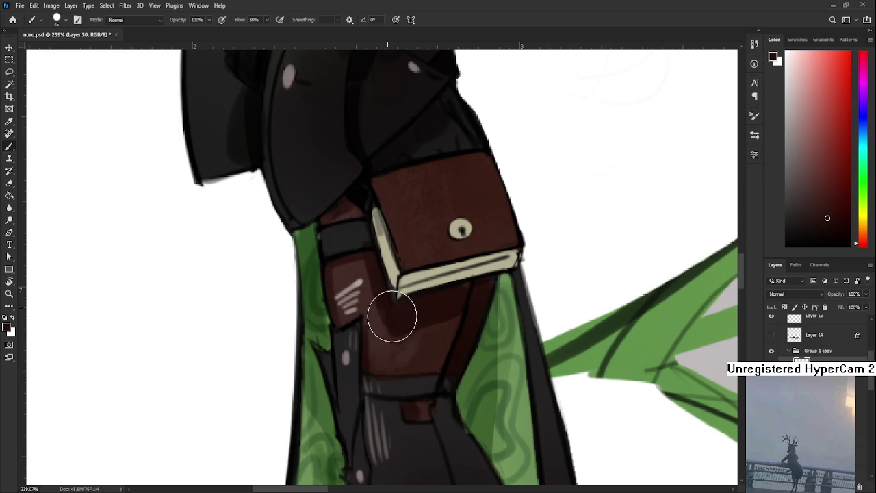
pyautogui.keyDown('alt'); pyautogui.click(397, 330); pyautogui.keyUp('alt')
pyautogui.keyDown('alt'); pyautogui.click(420, 340); pyautogui.keyUp('alt')
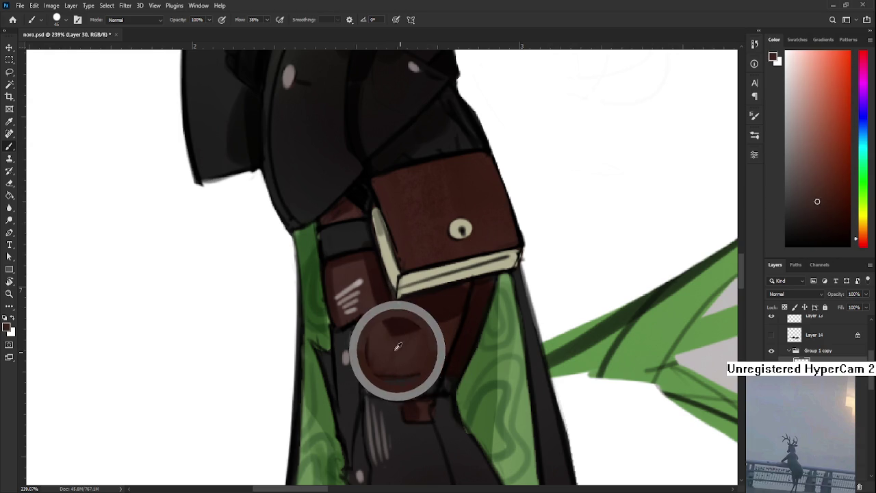
# Save the painting and tilt the canvas view to a comfortable painting angle.
pyautogui.scroll(3, 351, 251)
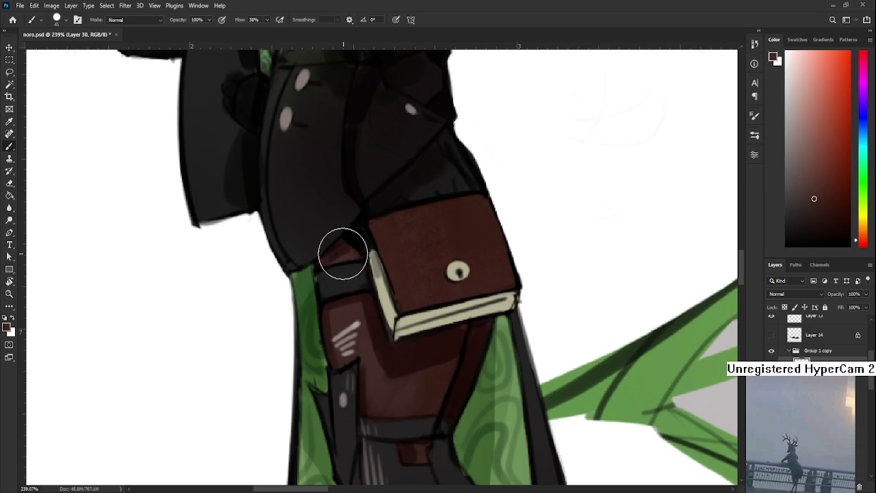
pyautogui.scroll(-2, 386, 340)
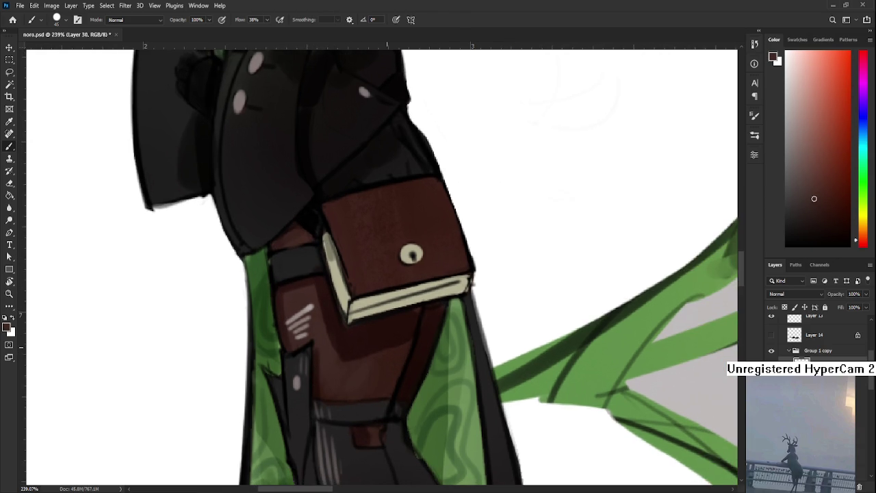
pyautogui.scroll(-5, 386, 340)
pyautogui.scroll(2, 362, 369)
pyautogui.scroll(2, 342, 397)
pyautogui.hotkey('ctrl', 's')
pyautogui.scroll(4, 333, 409)
pyautogui.scroll(4, 333, 405)
pyautogui.press('r')
pyautogui.moveTo(332, 405)
pyautogui.mouseDown()
pyautogui.moveTo(302, 398)
pyautogui.moveTo(354, 358)
pyautogui.moveTo(289, 323)
pyautogui.mouseUp()
# Sample the belt browns and paint the strap beside the pouch darker reddish-brown.
pyautogui.scroll(3, 301, 398)
pyautogui.press('b')
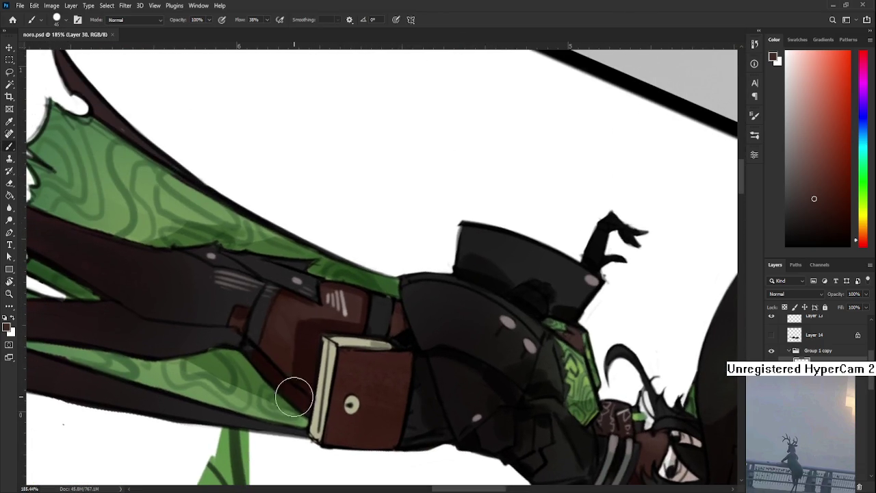
pyautogui.keyDown('alt'); pyautogui.click(284, 326); pyautogui.keyUp('alt')
pyautogui.keyDown('alt'); pyautogui.click(283, 350); pyautogui.keyUp('alt')
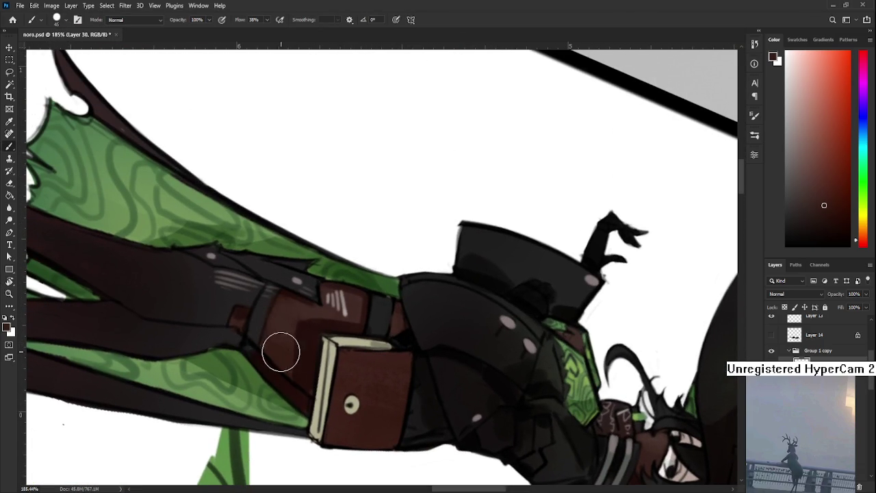
pyautogui.keyDown('alt'); pyautogui.click(286, 355); pyautogui.keyUp('alt')
pyautogui.moveTo(279, 346); pyautogui.dragTo(298, 375)
# Tilt the canvas view to about 46 degrees.
pyautogui.scroll(-5, 382, 266)
pyautogui.press('r')
pyautogui.moveTo(424, 226); pyautogui.dragTo(389, 350)
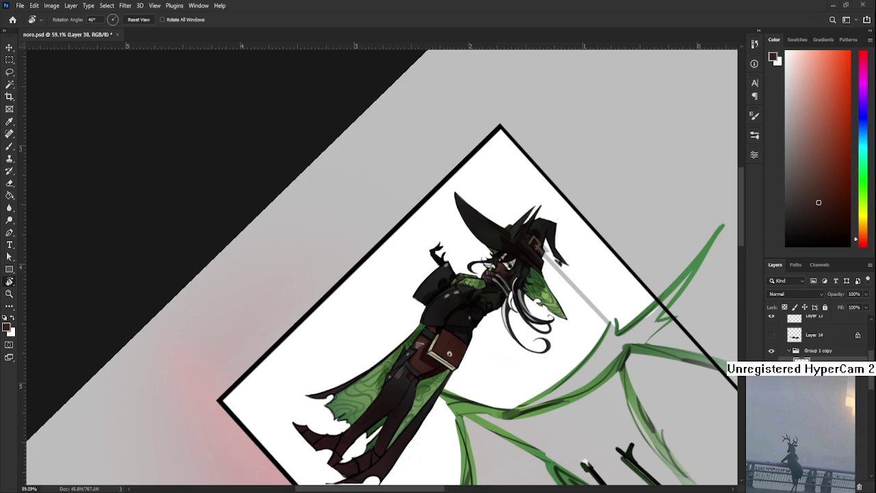
pyautogui.scroll(-3, 531, 405)
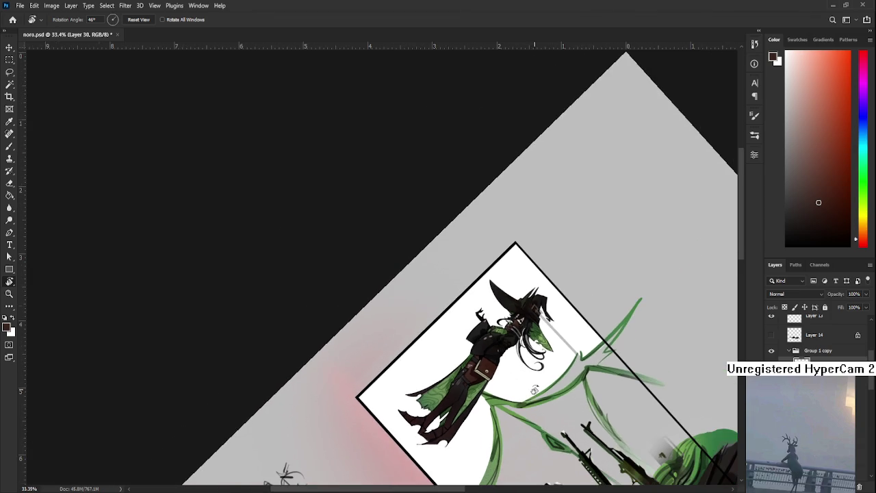
# Rotate the view back to 0° and zoom out to about 27% to show the whole composition.
pyautogui.moveTo(500, 428)
pyautogui.mouseDown()
pyautogui.moveTo(543, 412)
pyautogui.moveTo(566, 297)
pyautogui.mouseUp()
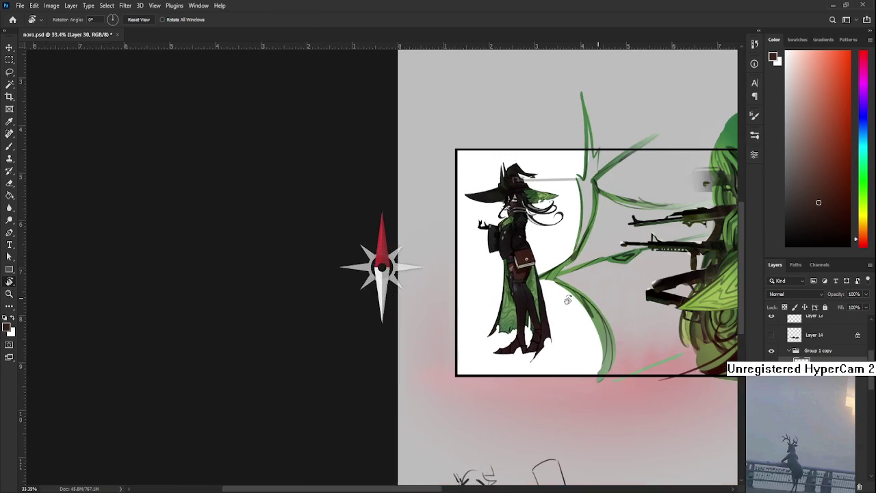
pyautogui.scroll(-1, 481, 398)
pyautogui.scroll(-1, 327, 402)
pyautogui.scroll(1, 269, 352)
pyautogui.scroll(-1, 266, 355)
pyautogui.moveTo(548, 408); pyautogui.dragTo(481, 397)
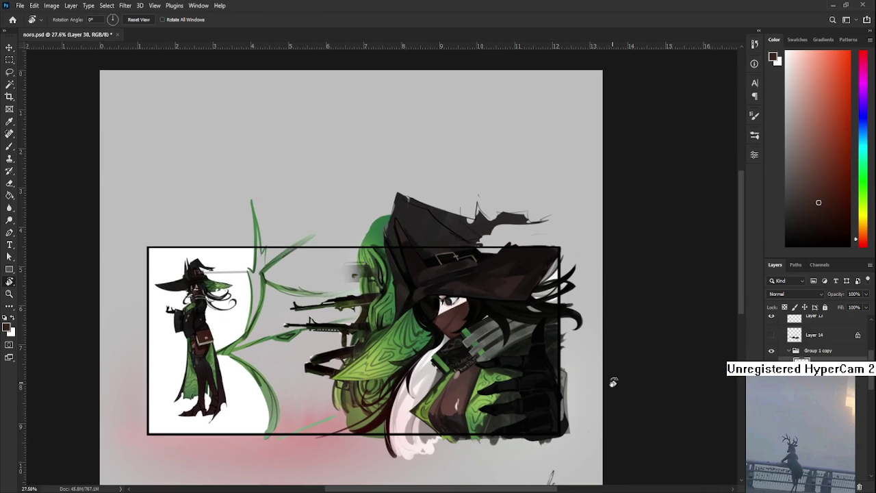
pyautogui.scroll(-1, 814, 335)
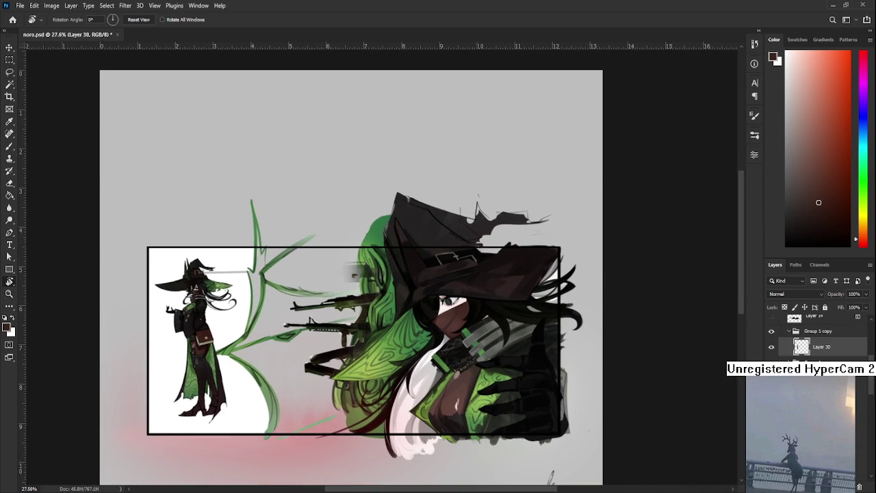
pyautogui.scroll(-3, 782, 350)
pyautogui.scroll(-2, 782, 350)
pyautogui.scroll(-3, 782, 351)
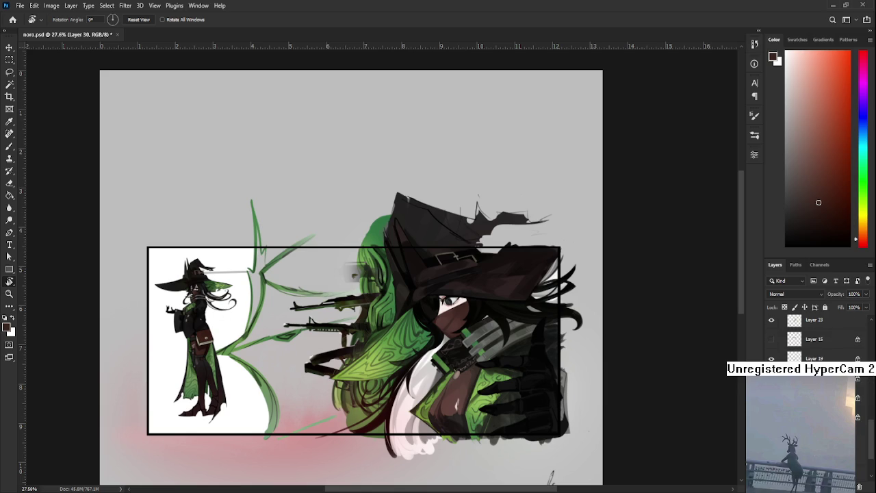
pyautogui.click(772, 341)
pyautogui.click(771, 341)
pyautogui.click(772, 340)
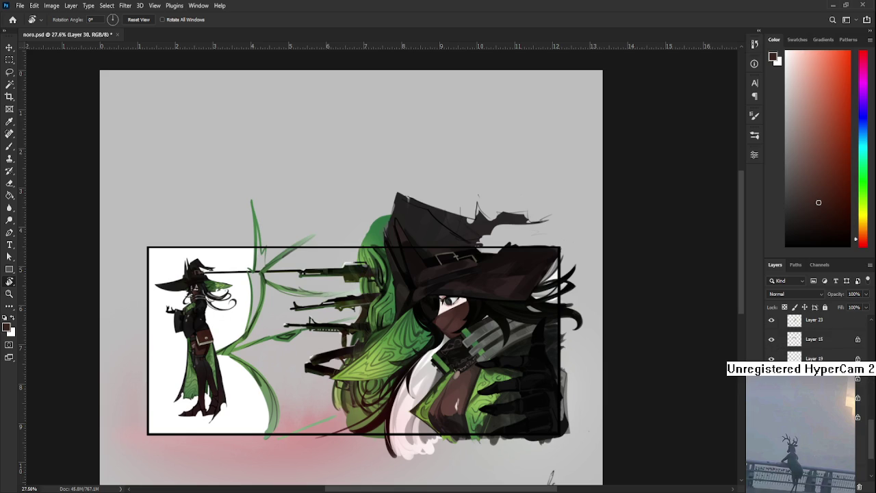
pyautogui.click(772, 357)
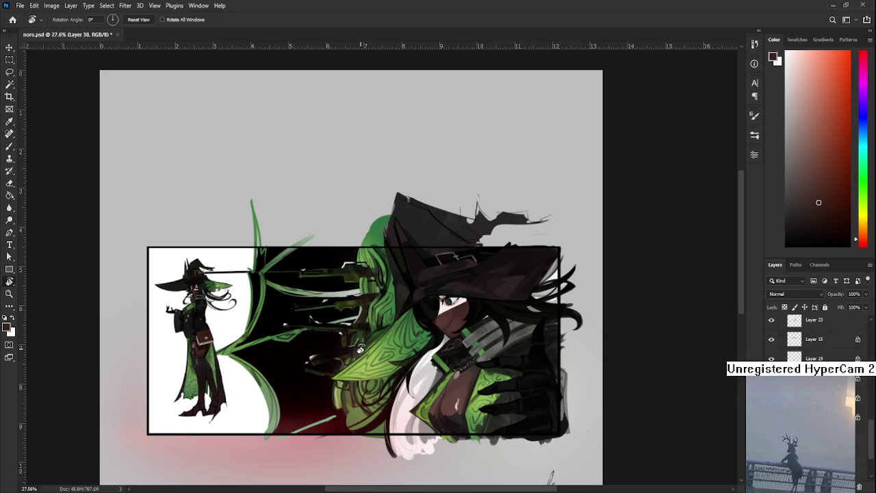
pyautogui.scroll(2, 363, 349)
pyautogui.scroll(2, 356, 346)
pyautogui.scroll(1, 336, 349)
pyautogui.scroll(-1, 336, 349)
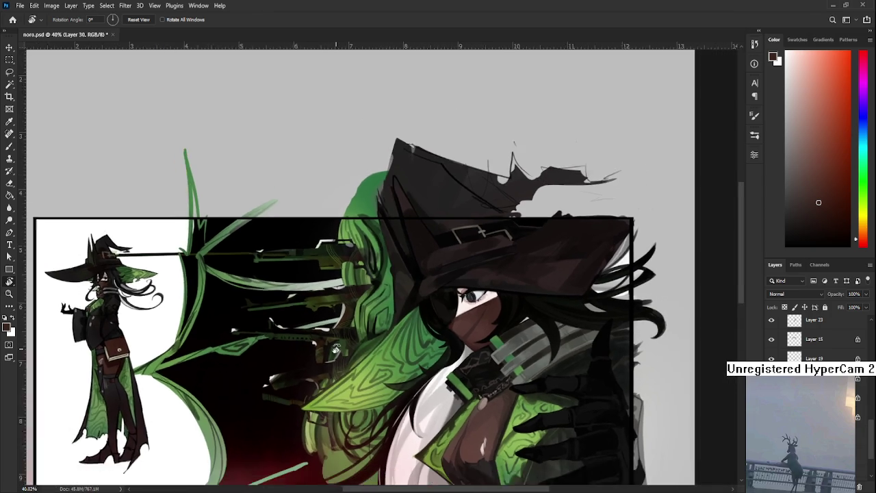
pyautogui.scroll(-1, 340, 358)
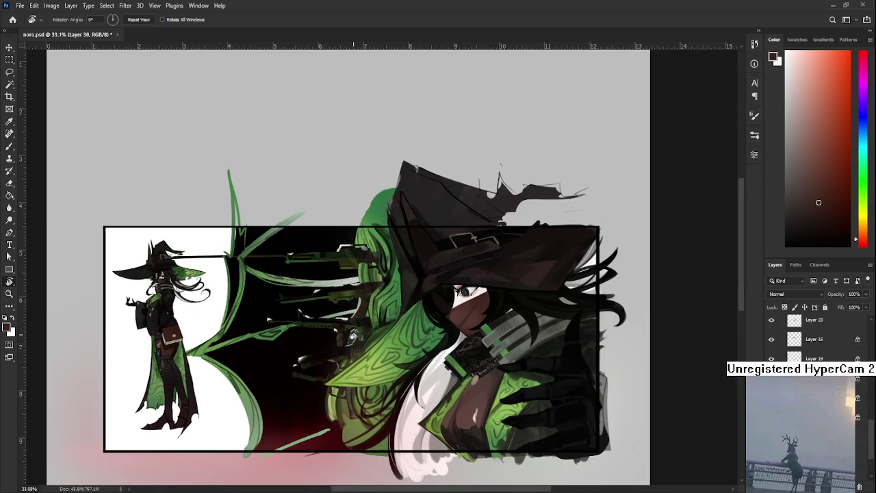
pyautogui.scroll(-1, 354, 331)
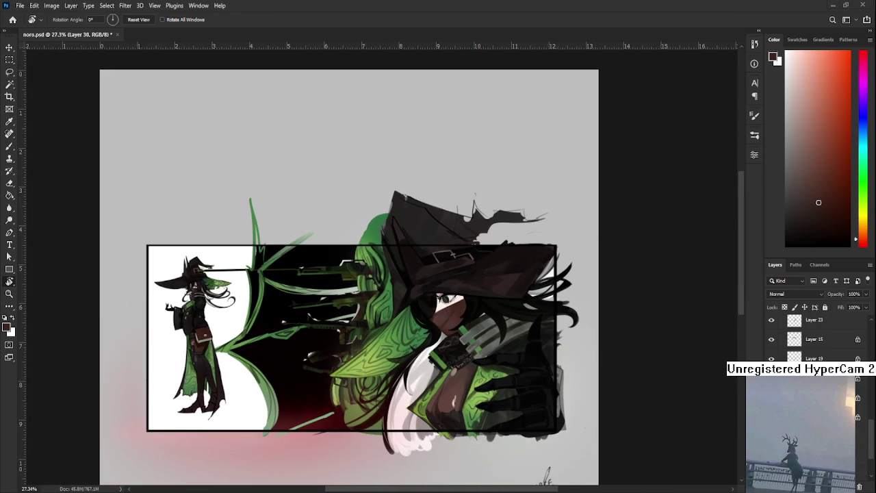
pyautogui.scroll(1, 294, 325)
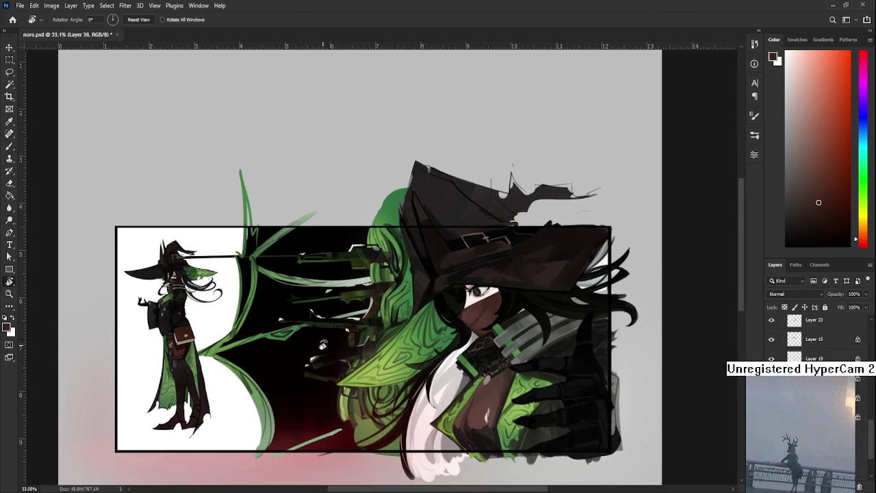
pyautogui.moveTo(325, 339)
pyautogui.mouseDown()
pyautogui.moveTo(308, 358)
pyautogui.moveTo(312, 346)
pyautogui.mouseUp()
pyautogui.scroll(1, 308, 357)
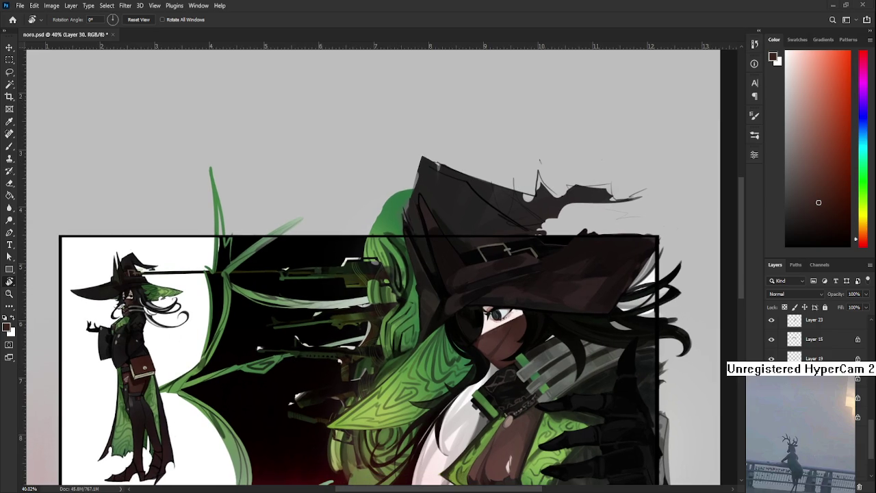
pyautogui.scroll(3, 105, 396)
pyautogui.scroll(2, 105, 396)
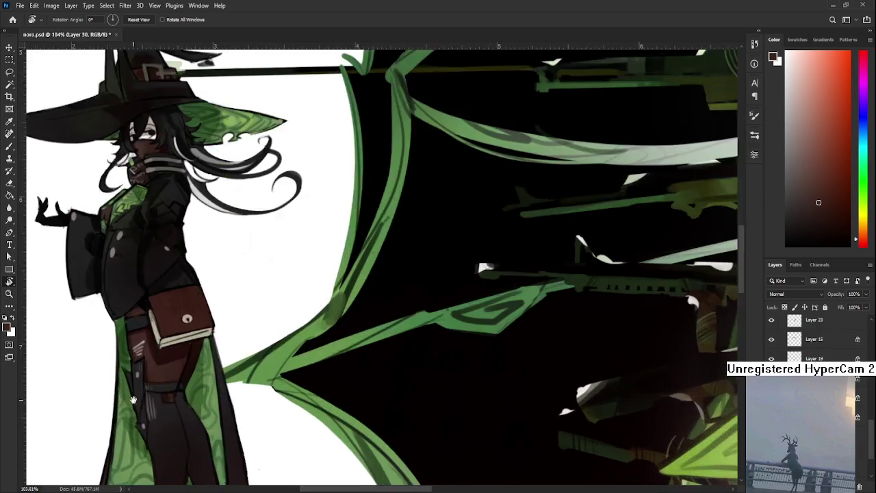
# Zoom in on the small standing witch and sample the dark crimson from the artwork.
pyautogui.moveTo(104, 396); pyautogui.dragTo(211, 446)
pyautogui.keyDown('alt'); pyautogui.click(212, 446); pyautogui.keyUp('alt')
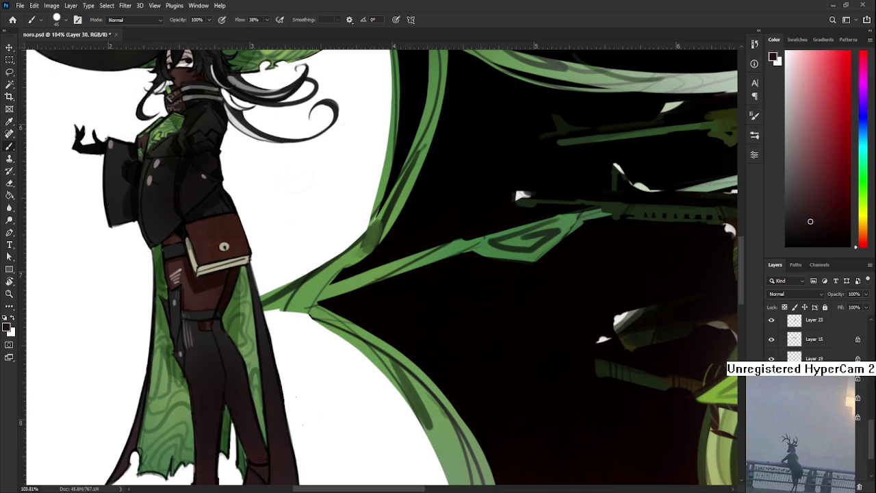
pyautogui.scroll(-3, 814, 335)
pyautogui.scroll(1, 814, 335)
pyautogui.scroll(-2, 312, 349)
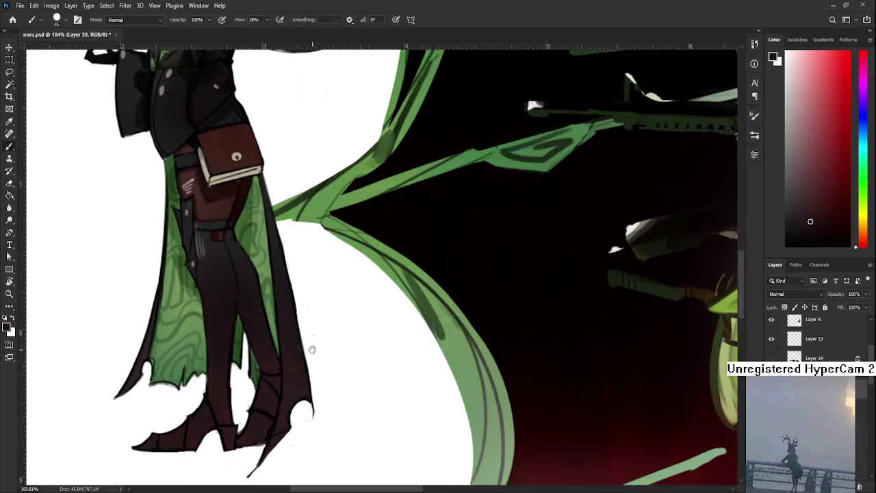
pyautogui.scroll(1, 313, 348)
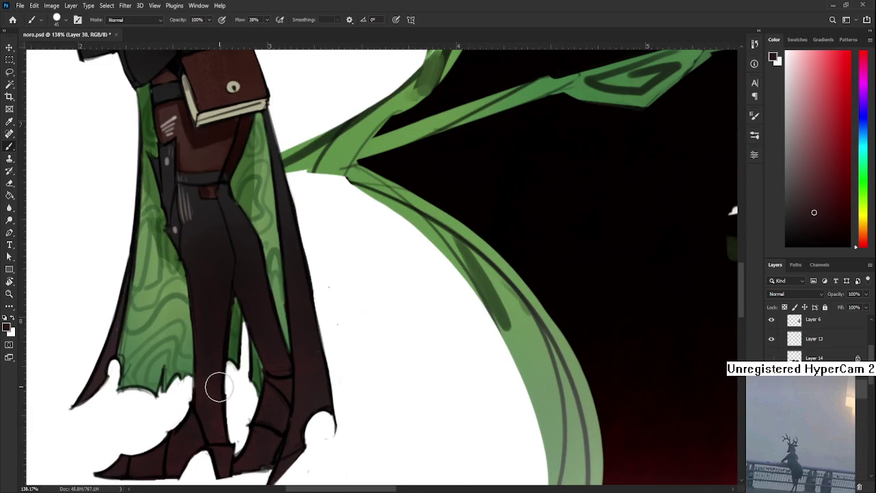
pyautogui.scroll(3, 213, 394)
# Brush faint dark-crimson strokes over the witch's legs, shrinking the brush for finer tinting.
pyautogui.moveTo(214, 394)
pyautogui.mouseDown()
pyautogui.moveTo(215, 362)
pyautogui.moveTo(239, 376)
pyautogui.moveTo(264, 425)
pyautogui.mouseUp()
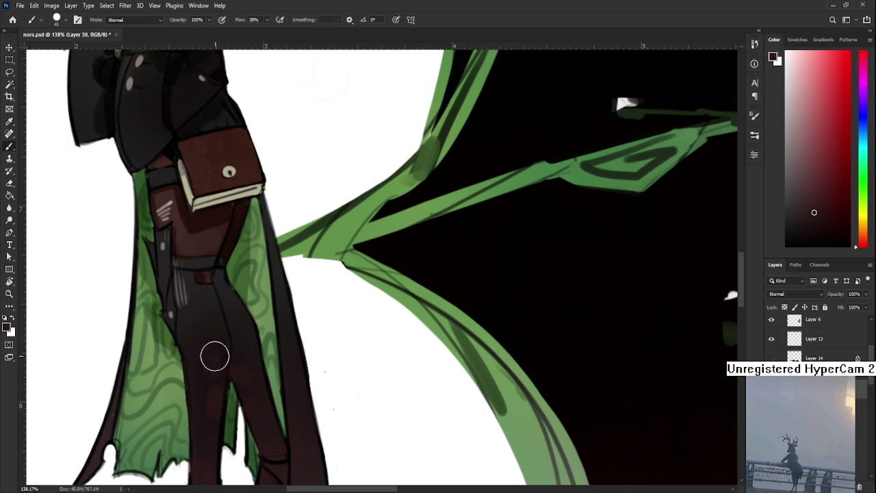
pyautogui.press('[')
pyautogui.press('[')
pyautogui.press('[')
pyautogui.moveTo(187, 347)
pyautogui.mouseDown()
pyautogui.moveTo(192, 397)
pyautogui.moveTo(226, 402)
pyautogui.moveTo(239, 378)
pyautogui.moveTo(219, 392)
pyautogui.mouseUp()
pyautogui.scroll(-3, 267, 396)
pyautogui.hscroll(2, 267, 397)
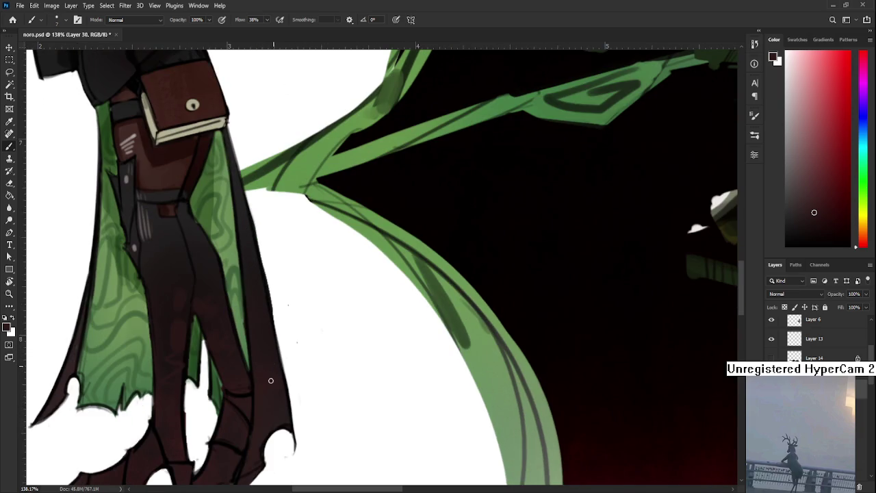
pyautogui.scroll(4, 282, 410)
pyautogui.scroll(-2, 294, 401)
pyautogui.scroll(-2, 294, 401)
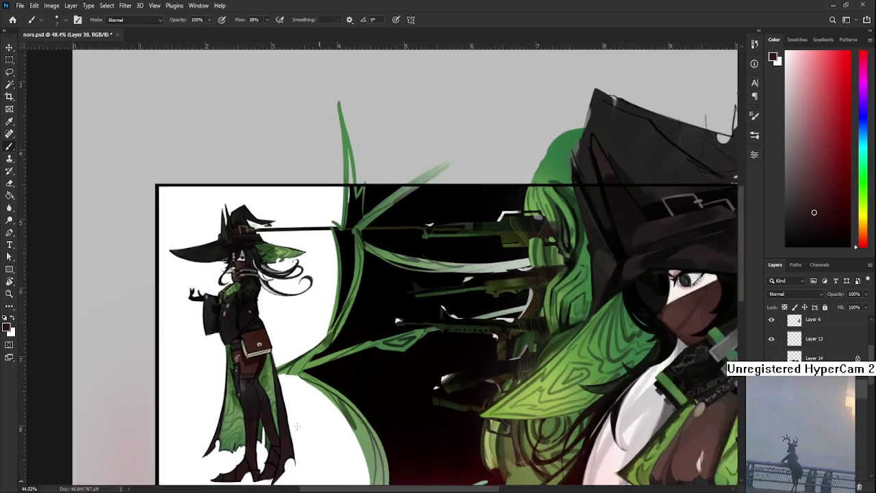
pyautogui.scroll(-1, 294, 401)
pyautogui.scroll(-1, 307, 415)
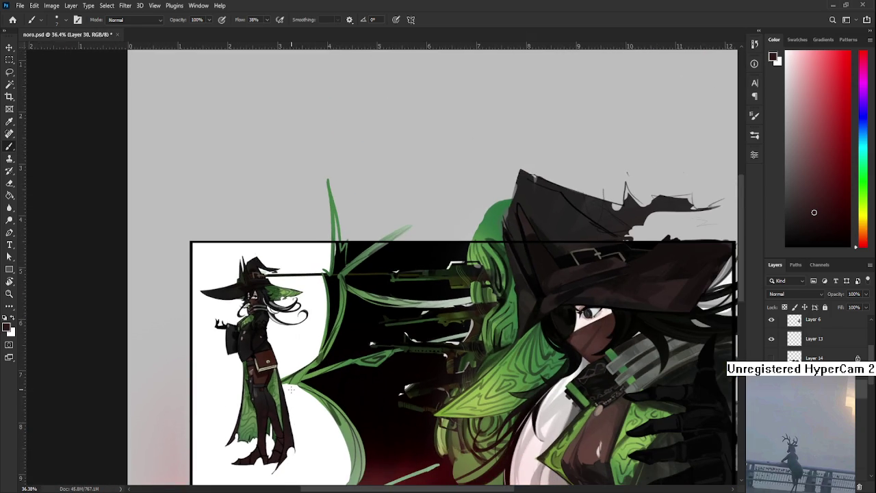
pyautogui.scroll(-1, 274, 404)
pyautogui.scroll(3, 175, 240)
pyautogui.scroll(1, 175, 241)
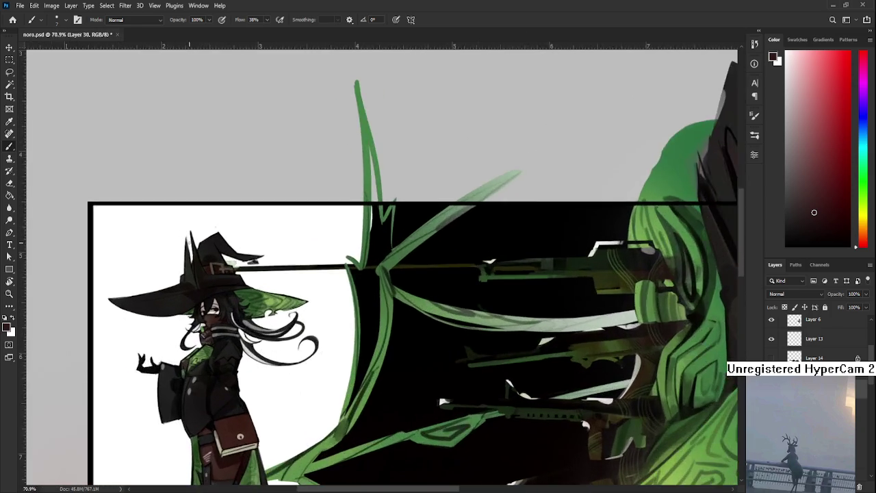
pyautogui.scroll(2, 175, 241)
pyautogui.scroll(-2, 226, 267)
pyautogui.scroll(-2, 251, 281)
pyautogui.scroll(-1, 250, 280)
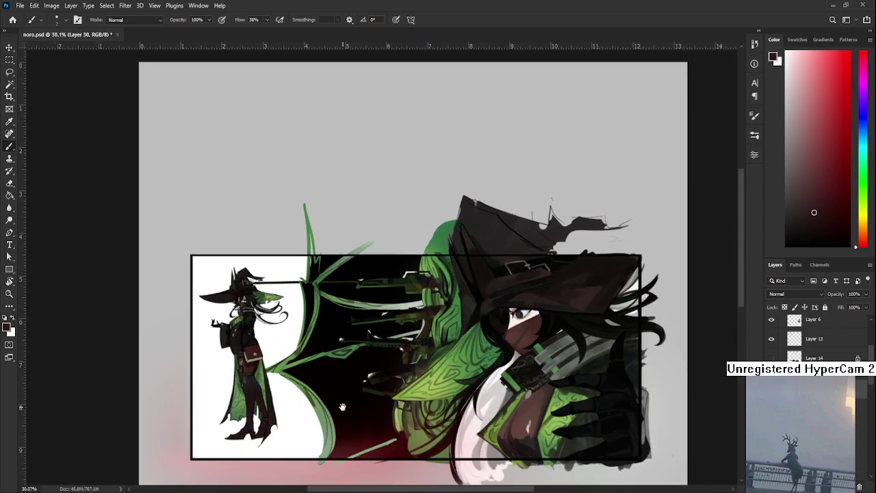
pyautogui.scroll(-1, 253, 283)
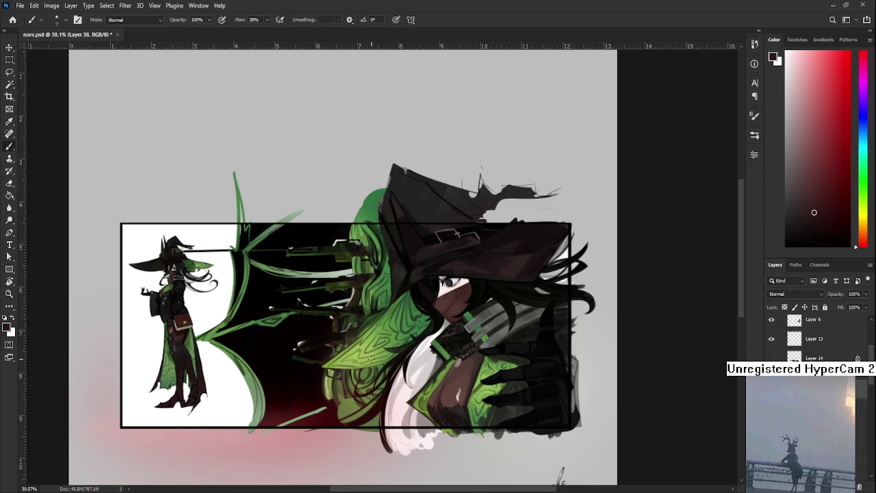
pyautogui.scroll(1, 371, 358)
pyautogui.scroll(1, 369, 355)
pyautogui.scroll(2, 366, 352)
pyautogui.scroll(-3, 362, 345)
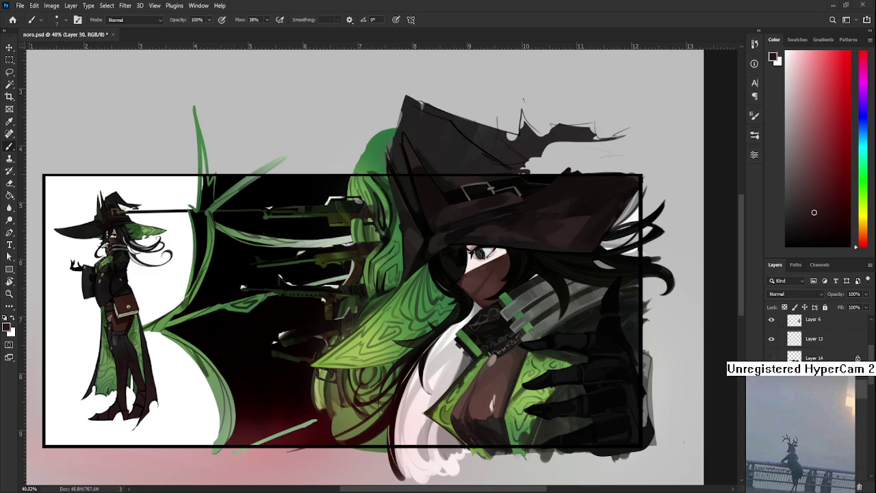
pyautogui.scroll(-1, 363, 307)
pyautogui.scroll(-1, 360, 309)
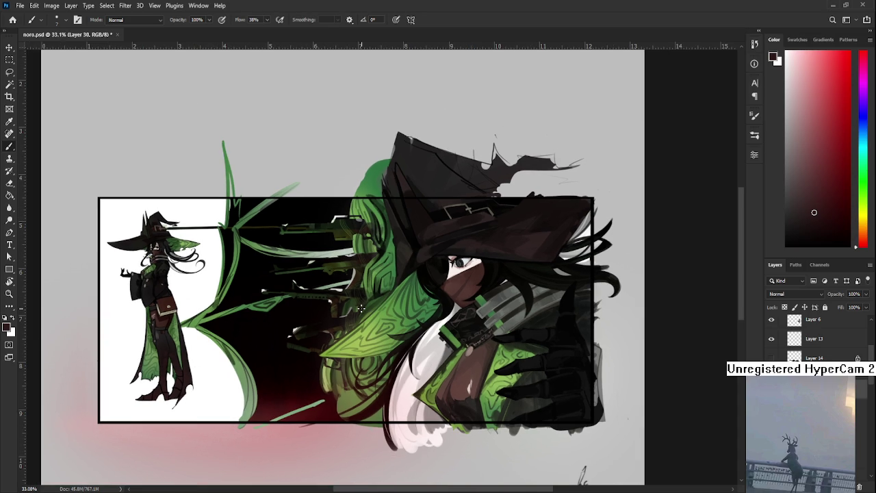
pyautogui.scroll(2, 360, 309)
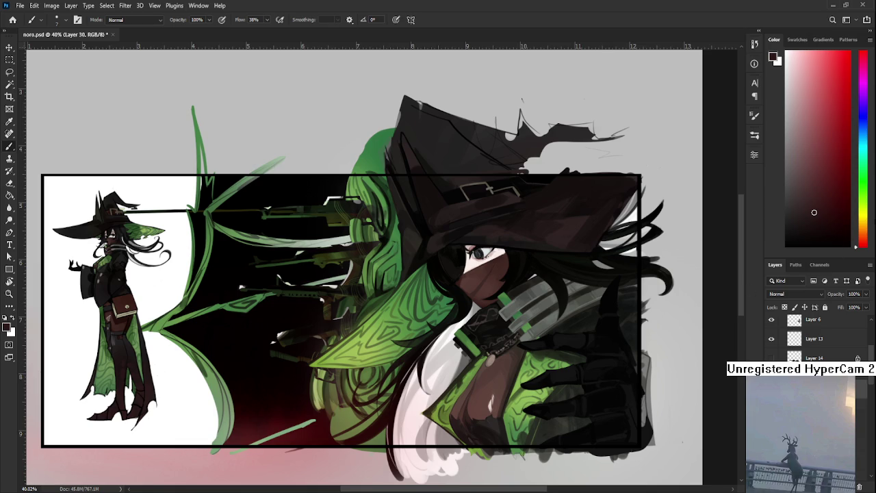
pyautogui.click(861, 214)
# Choose a pure bright yellow, make Layer 28 active, and save the document.
pyautogui.click(833, 72)
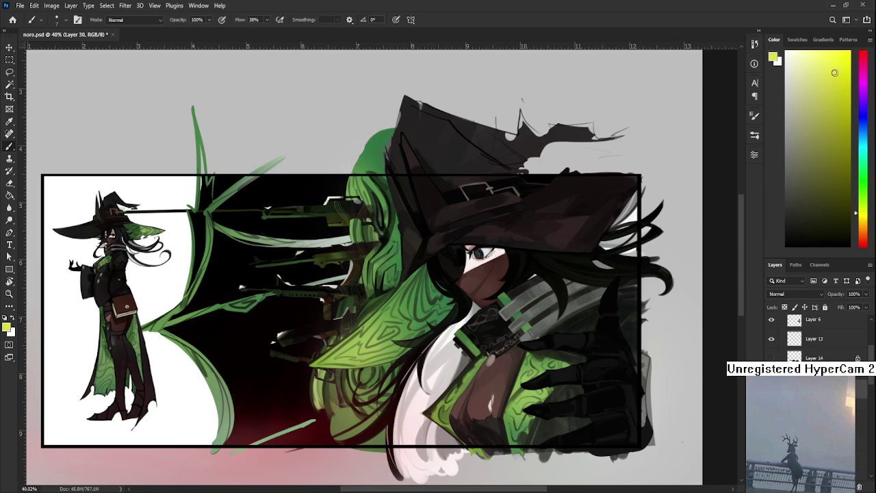
pyautogui.click(862, 220)
pyautogui.moveTo(862, 220); pyautogui.dragTo(861, 216)
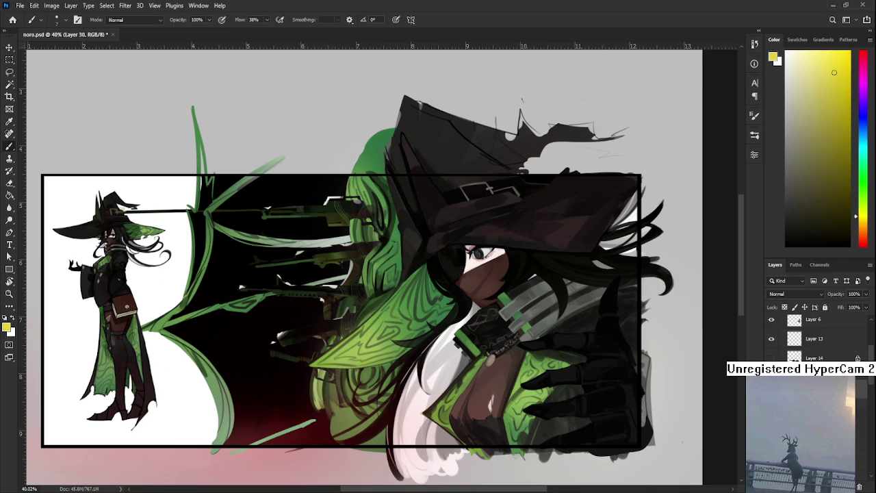
pyautogui.scroll(2, 814, 335)
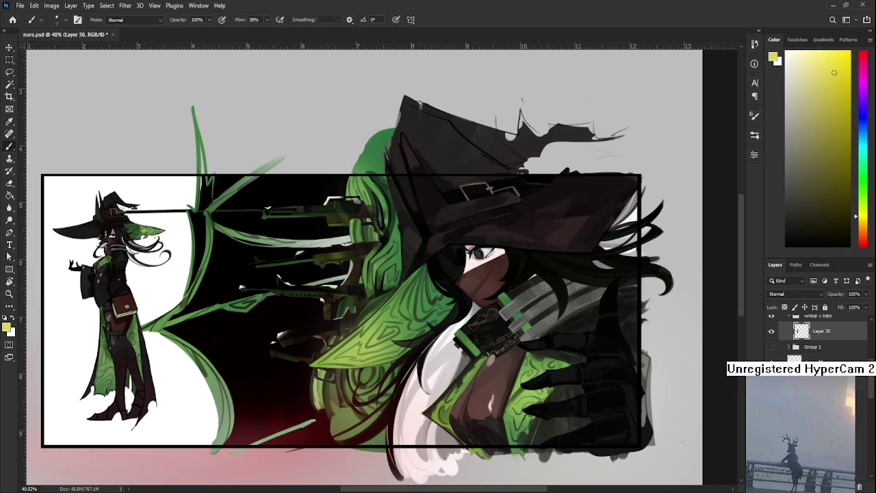
pyautogui.click(782, 319)
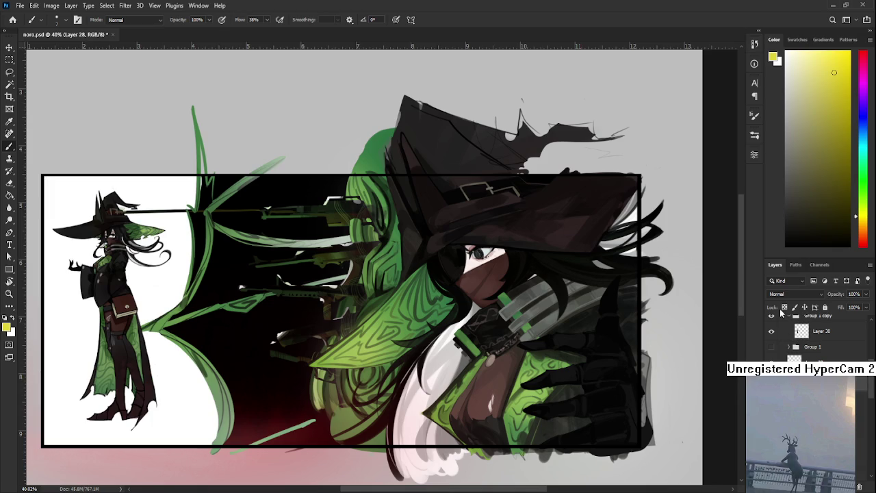
pyautogui.hotkey('ctrl', 's')
# Fill a tall strip left of the vines with yellow, then undo it and brush a faint stroke.
pyautogui.press('m')
pyautogui.moveTo(124, 149); pyautogui.dragTo(262, 460)
pyautogui.press('g')
pyautogui.click(198, 378)
pyautogui.hotkey('ctrl', 'z')
pyautogui.hotkey('ctrl', 'd')
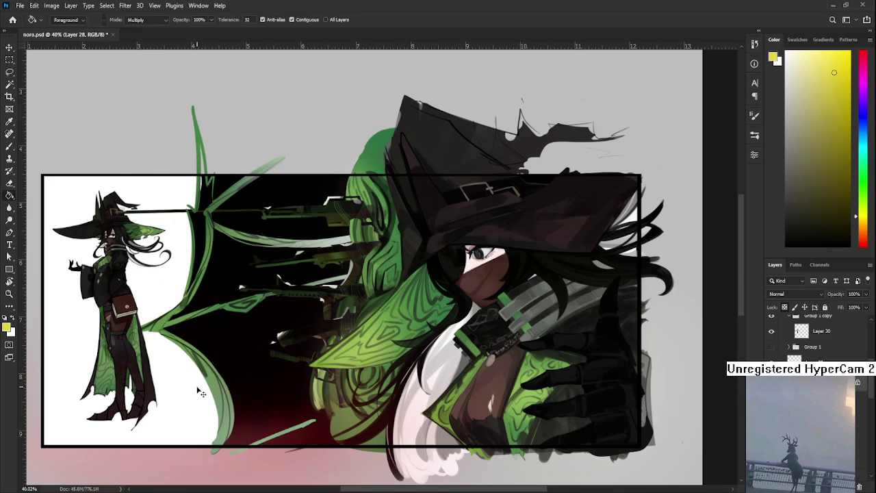
pyautogui.press('b')
pyautogui.moveTo(182, 269); pyautogui.dragTo(238, 444)
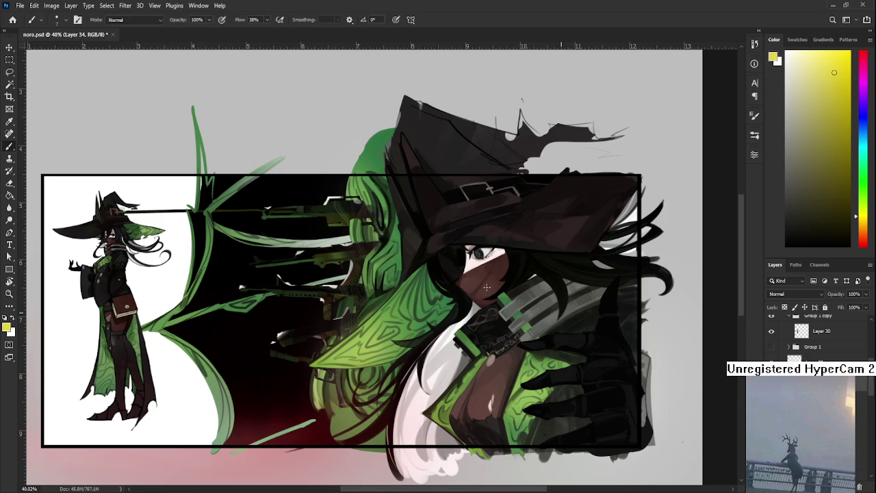
# Fill a tall rectangular strip beside the small figure with yellow and deselect it.
pyautogui.press('m')
pyautogui.moveTo(139, 148); pyautogui.dragTo(267, 469)
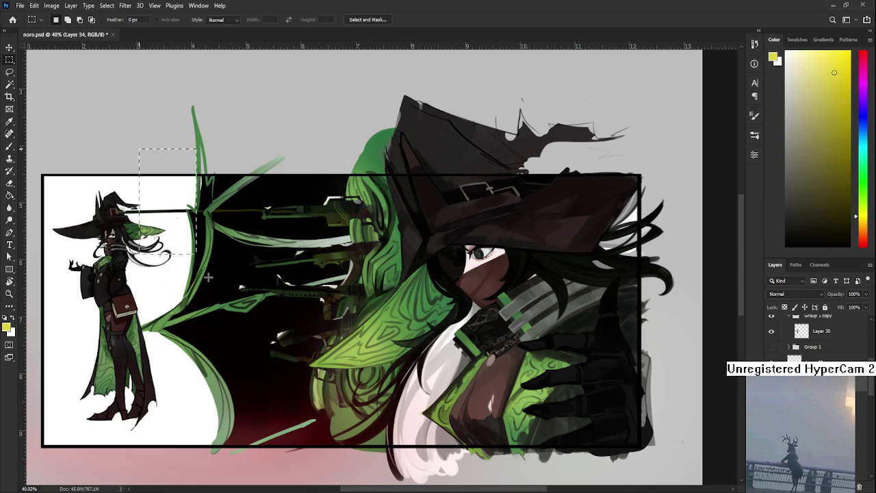
pyautogui.hotkey('alt', 'BackSpace')
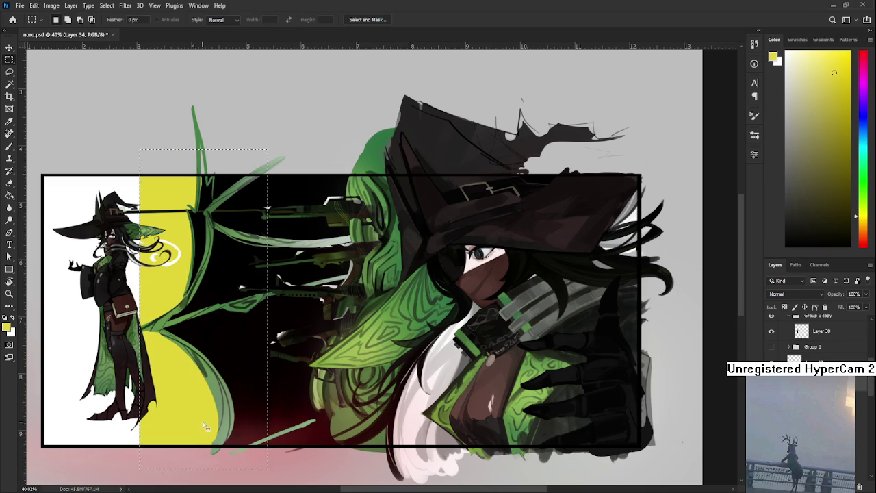
pyautogui.press('l')
pyautogui.hotkey('ctrl', 'd')
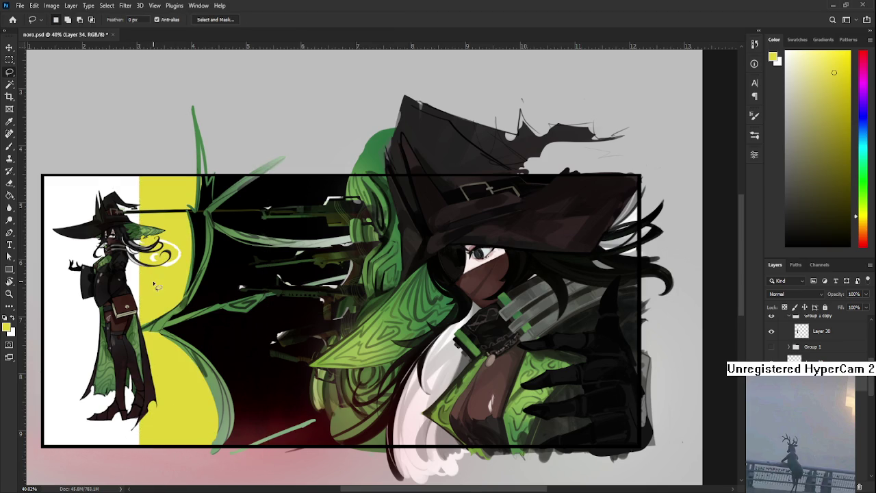
pyautogui.scroll(5, 152, 255)
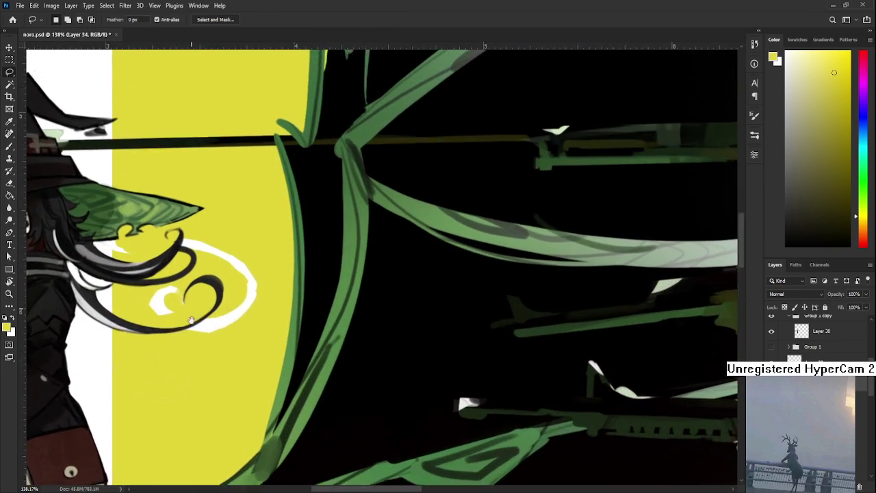
pyautogui.moveTo(152, 256); pyautogui.dragTo(158, 365)
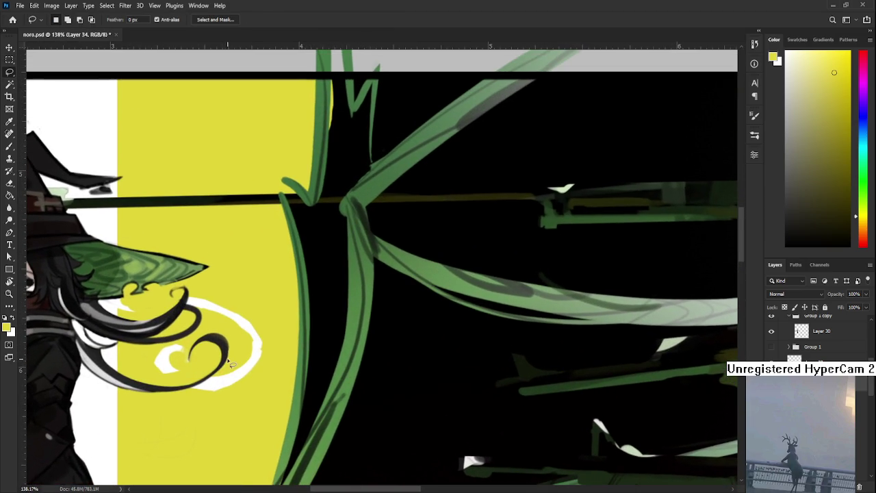
# Hide the yellow and white background panel and erase the white swirl from the witch's hair.
pyautogui.hotkey('ctrl', ',')
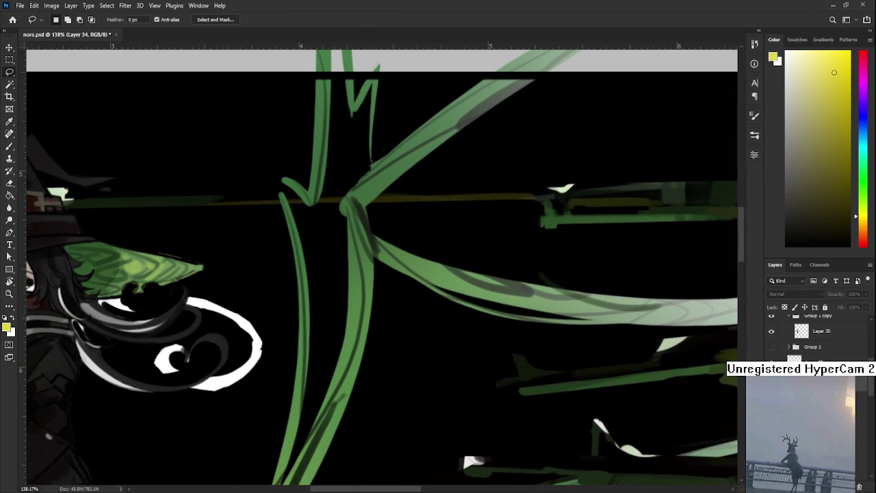
pyautogui.hotkey('ctrl', ',')
pyautogui.hotkey('ctrl', ',')
pyautogui.moveTo(288, 370); pyautogui.dragTo(461, 336)
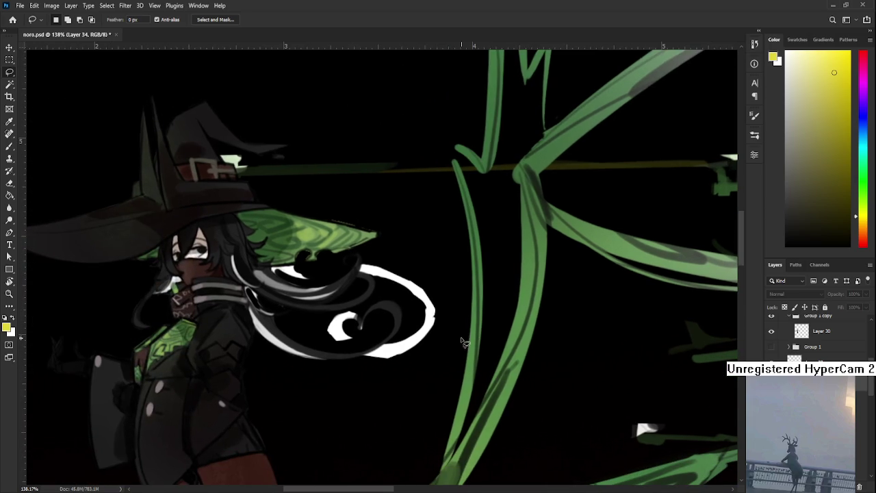
pyautogui.hotkey('ctrl', ',')
pyautogui.hotkey('ctrl', ',')
pyautogui.press('e')
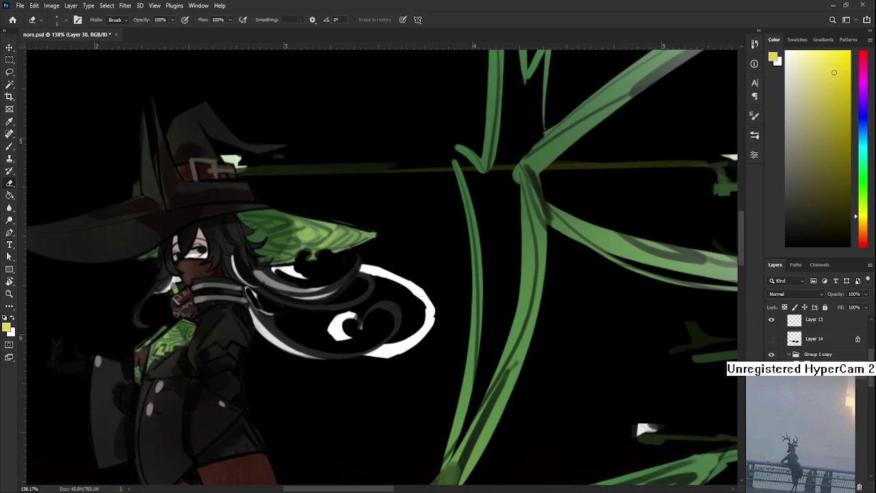
pyautogui.moveTo(342, 319); pyautogui.dragTo(333, 344)
pyautogui.scroll(1, 392, 282)
pyautogui.moveTo(399, 357)
pyautogui.mouseDown()
pyautogui.moveTo(372, 360)
pyautogui.moveTo(394, 359)
pyautogui.moveTo(442, 319)
pyautogui.moveTo(441, 307)
pyautogui.moveTo(377, 261)
pyautogui.moveTo(373, 270)
pyautogui.moveTo(359, 266)
pyautogui.mouseUp()
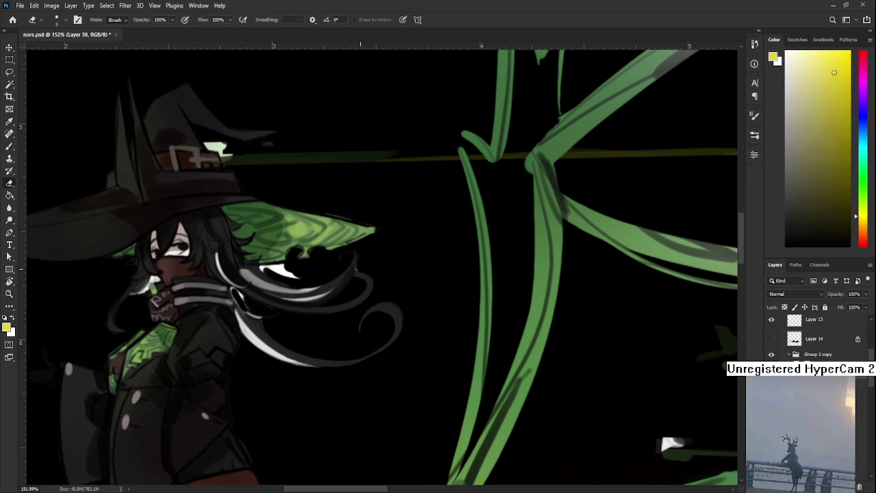
# Rotate the canvas view, sample the hair's grey as paint colour, then rotate the view upright.
pyautogui.press('r')
pyautogui.moveTo(370, 304)
pyautogui.mouseDown()
pyautogui.moveTo(393, 268)
pyautogui.moveTo(309, 323)
pyautogui.moveTo(335, 314)
pyautogui.mouseUp()
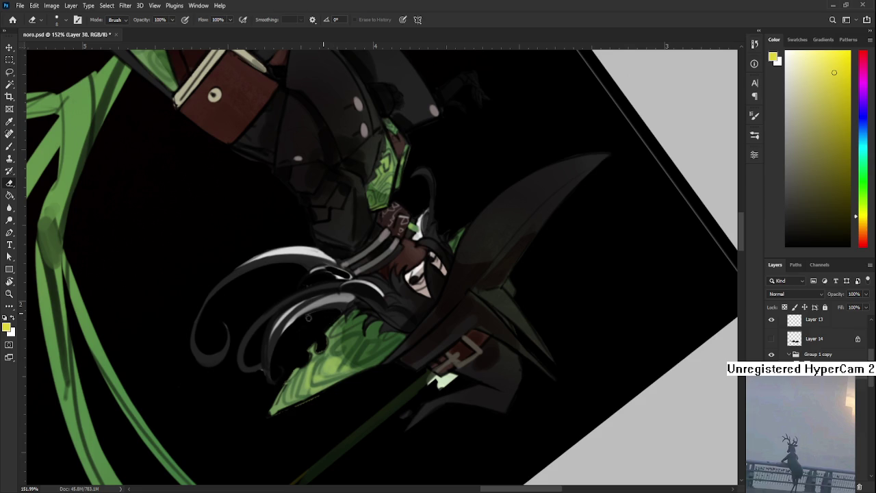
pyautogui.press('b')
pyautogui.keyDown('alt'); pyautogui.click(290, 322); pyautogui.keyUp('alt')
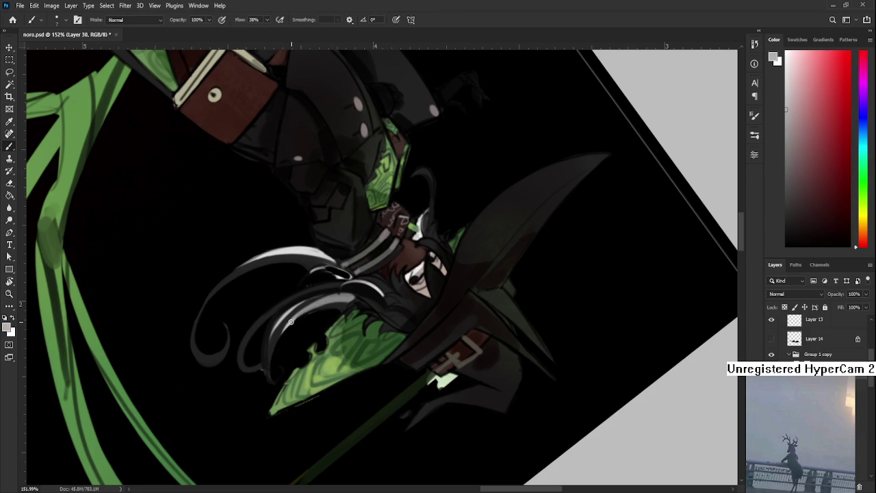
pyautogui.press('r')
pyautogui.scroll(-5, 283, 373)
pyautogui.moveTo(284, 373); pyautogui.dragTo(206, 328)
pyautogui.scroll(2, 205, 329)
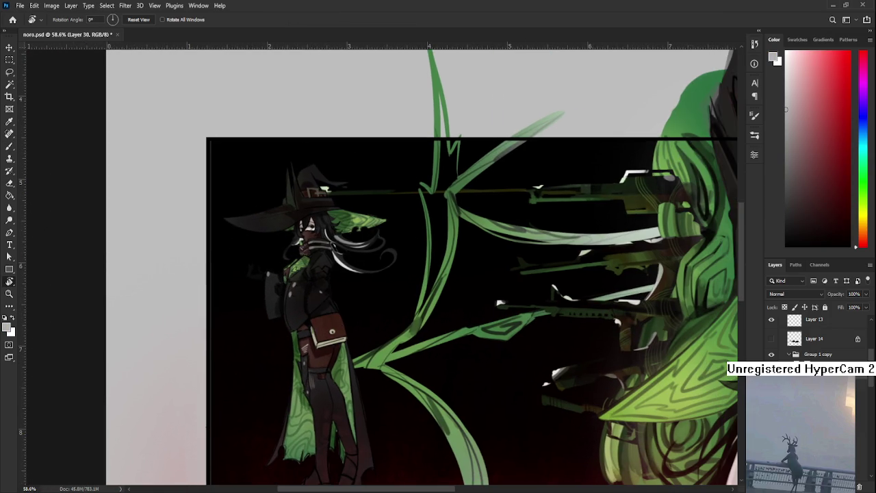
# Zoom out to the whole illustration and pick a red colour for painting on Layer 34.
pyautogui.scroll(-2, 349, 304)
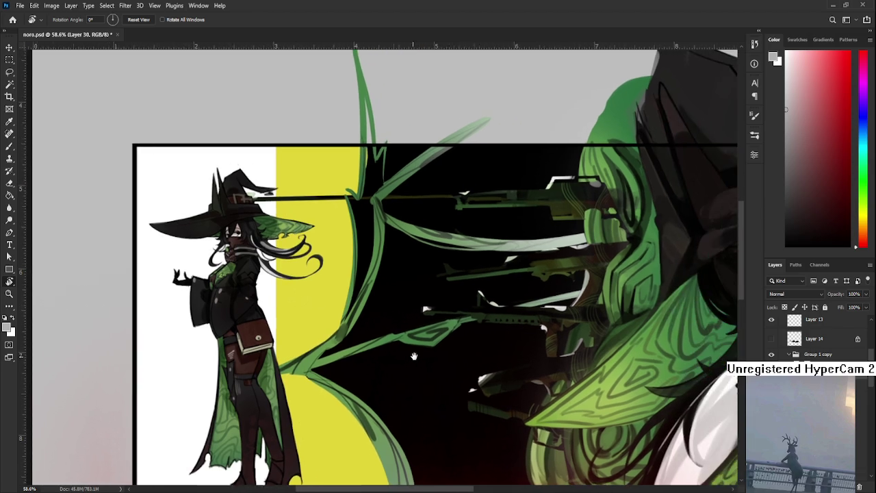
pyautogui.moveTo(349, 304); pyautogui.dragTo(415, 355)
pyautogui.scroll(-2, 415, 355)
pyautogui.moveTo(357, 357)
pyautogui.mouseDown()
pyautogui.moveTo(276, 358)
pyautogui.moveTo(272, 372)
pyautogui.moveTo(265, 349)
pyautogui.moveTo(275, 368)
pyautogui.mouseUp()
pyautogui.scroll(-1, 281, 363)
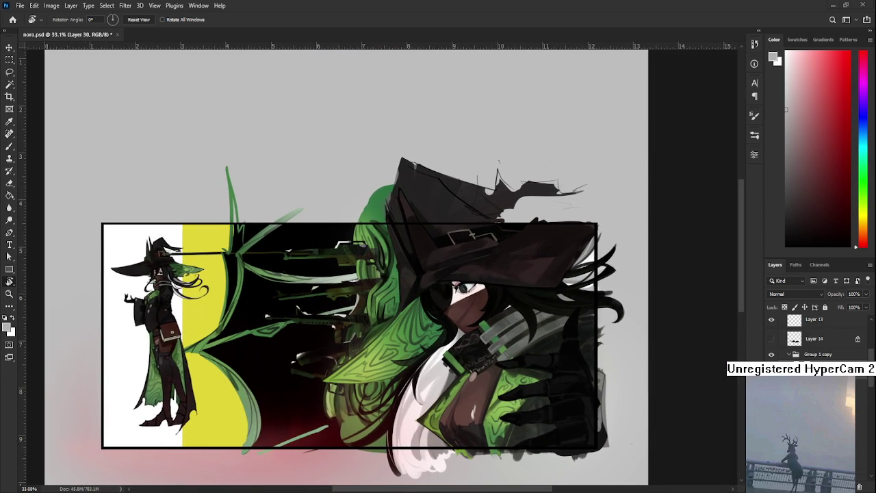
pyautogui.scroll(3, 224, 360)
pyautogui.scroll(1, 224, 361)
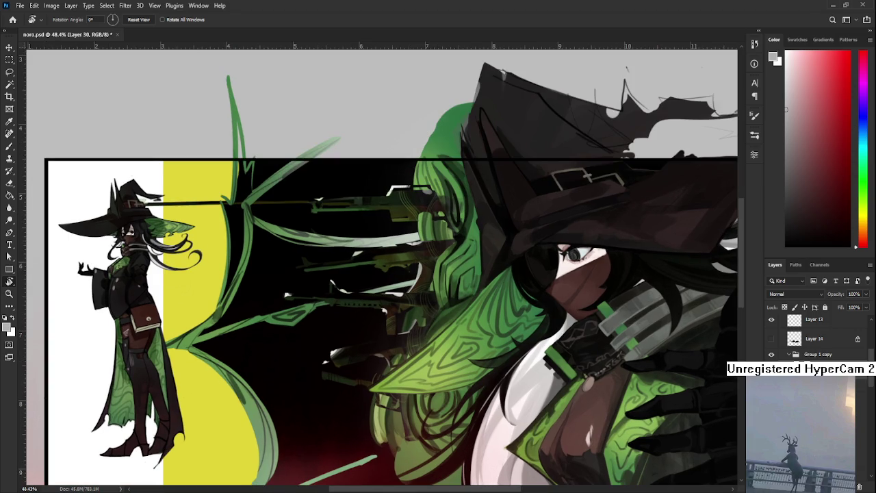
pyautogui.click(841, 420)
pyautogui.click(836, 86)
pyautogui.click(839, 75)
# Brush red over the yellow band behind the witch, then pick a slightly different red.
pyautogui.press('b')
pyautogui.scroll(-1, 236, 311)
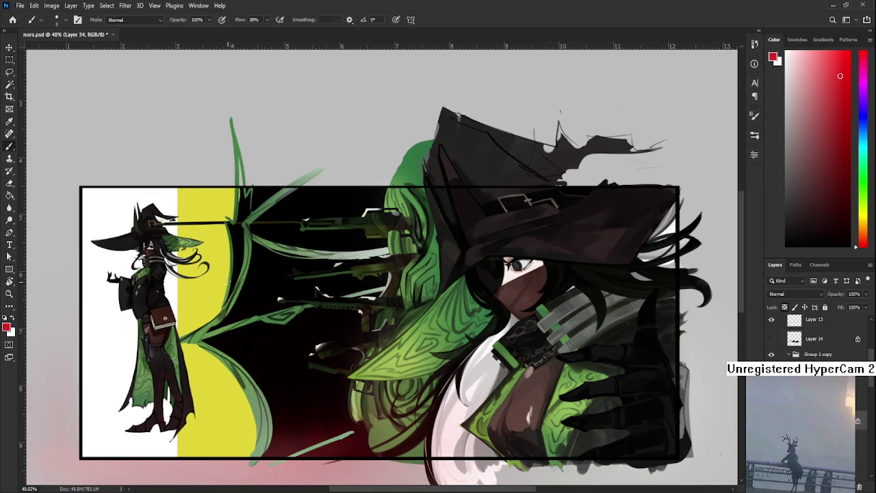
pyautogui.moveTo(181, 182)
pyautogui.mouseDown()
pyautogui.moveTo(274, 410)
pyautogui.moveTo(274, 438)
pyautogui.mouseUp()
pyautogui.scroll(-1, 326, 372)
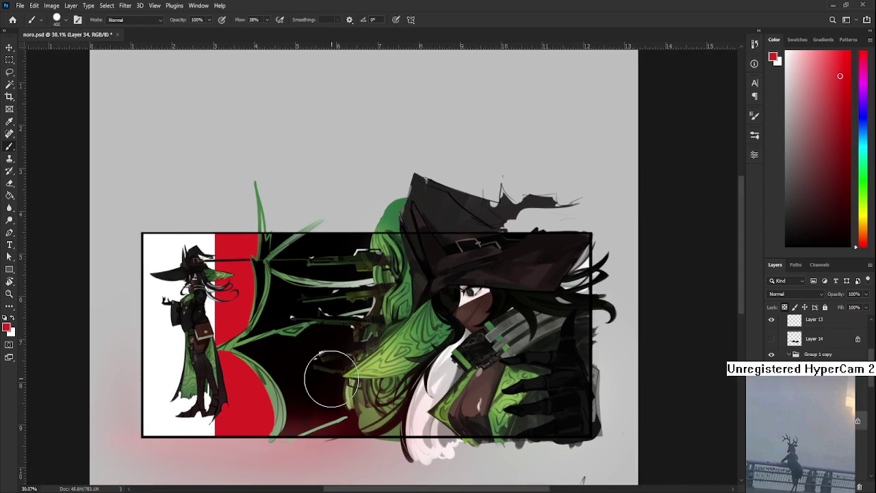
pyautogui.scroll(-1, 326, 371)
pyautogui.scroll(2, 342, 369)
pyautogui.moveTo(836, 91); pyautogui.dragTo(841, 68)
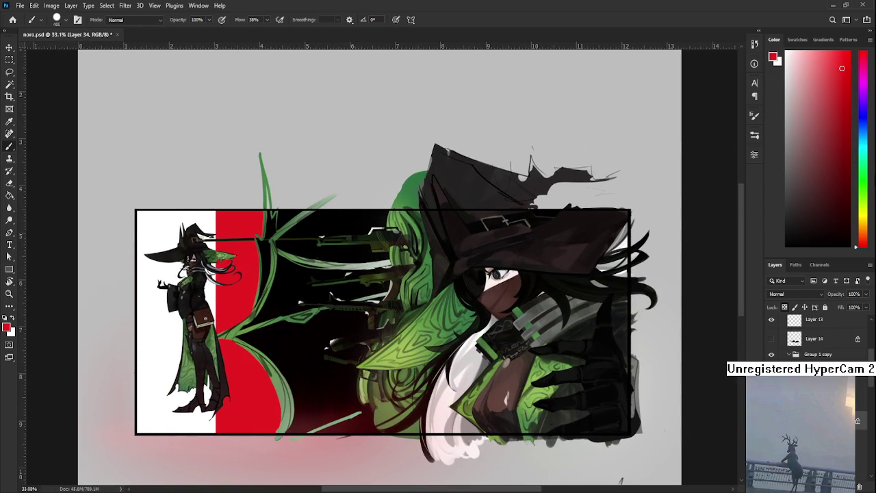
# Choose a darker red and paint it over the band behind the small witch.
pyautogui.moveTo(843, 74); pyautogui.dragTo(848, 106)
pyautogui.moveTo(236, 246); pyautogui.dragTo(253, 424)
pyautogui.moveTo(491, 316); pyautogui.dragTo(472, 353)
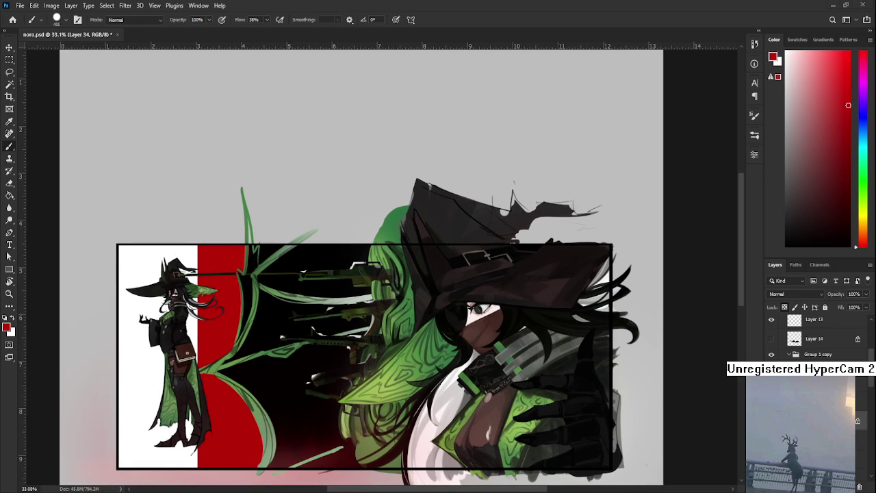
pyautogui.scroll(1, 181, 309)
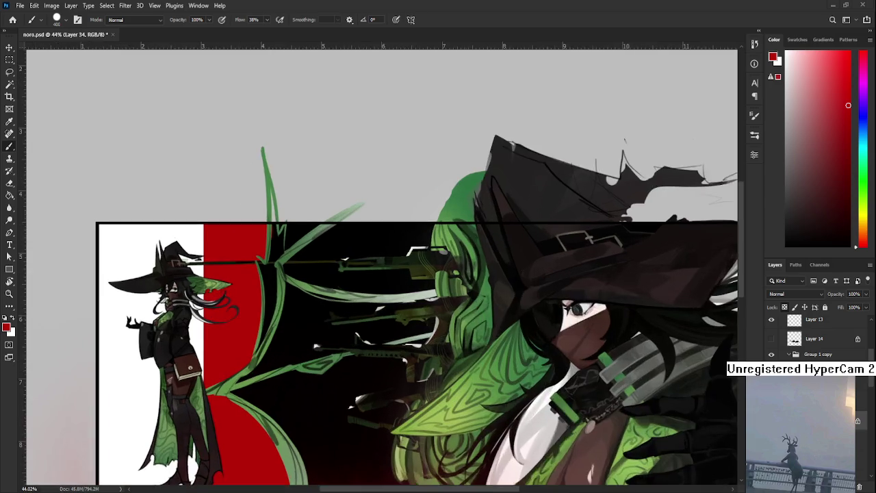
pyautogui.scroll(1, 182, 309)
pyautogui.scroll(1, 181, 309)
pyautogui.scroll(-2, 230, 314)
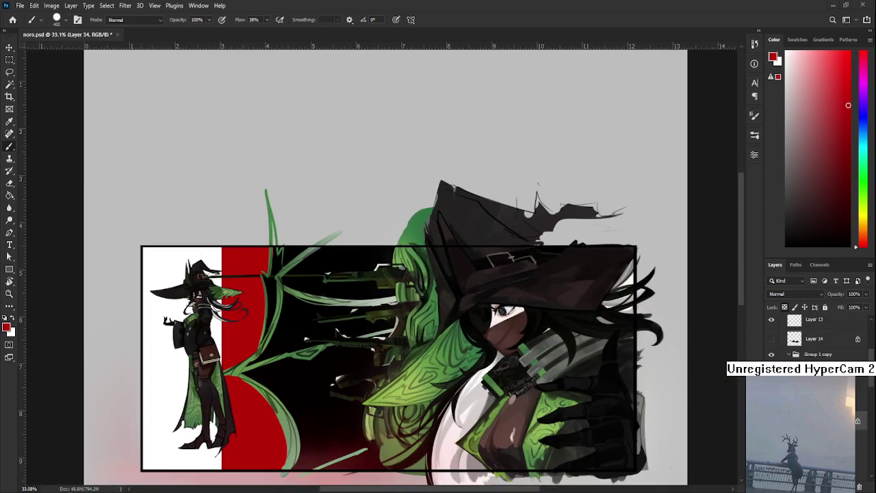
pyautogui.scroll(1, 231, 314)
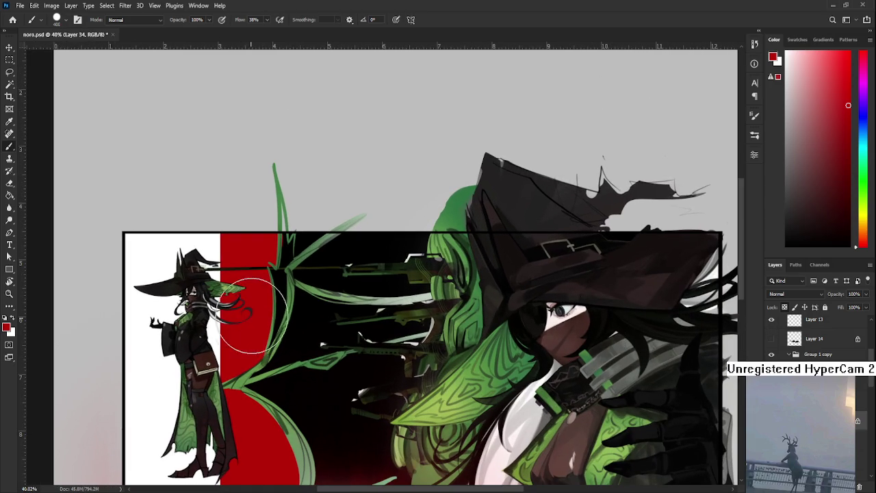
# Tidy the figure's edge with a smaller brush, then erase stray red along the band's left edges.
pyautogui.press('l')
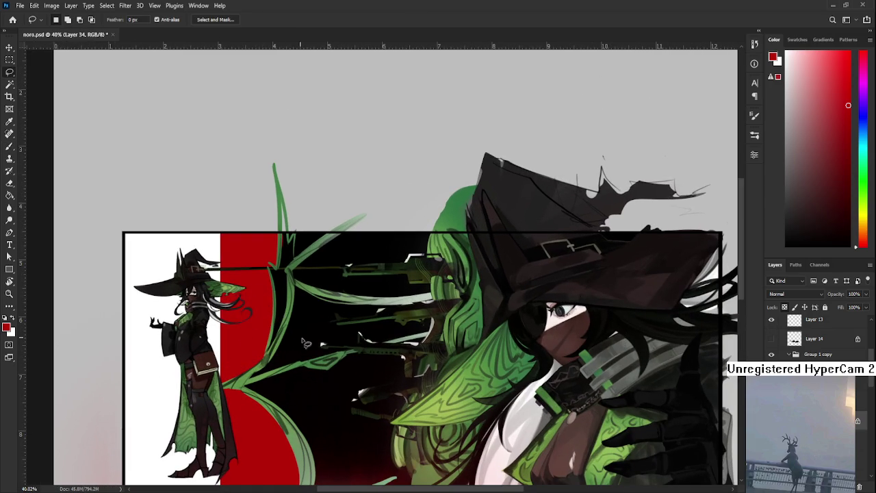
pyautogui.press('b')
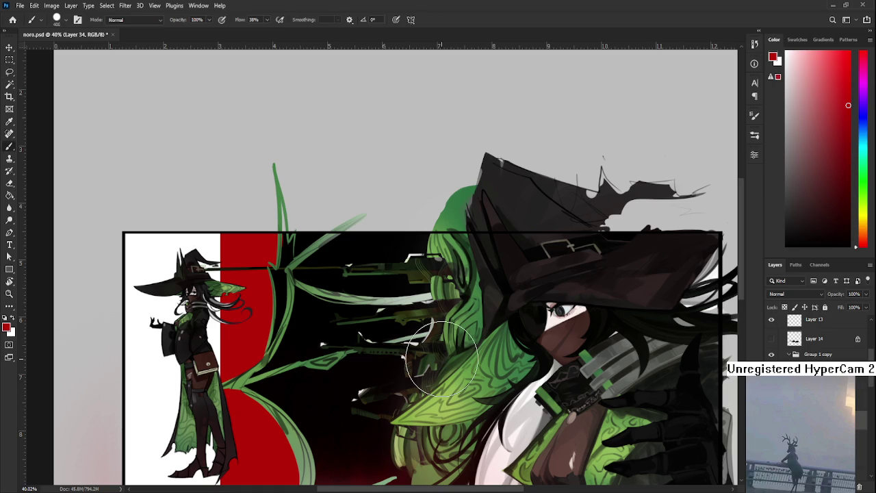
pyautogui.press('[')
pyautogui.press('[')
pyautogui.press('[')
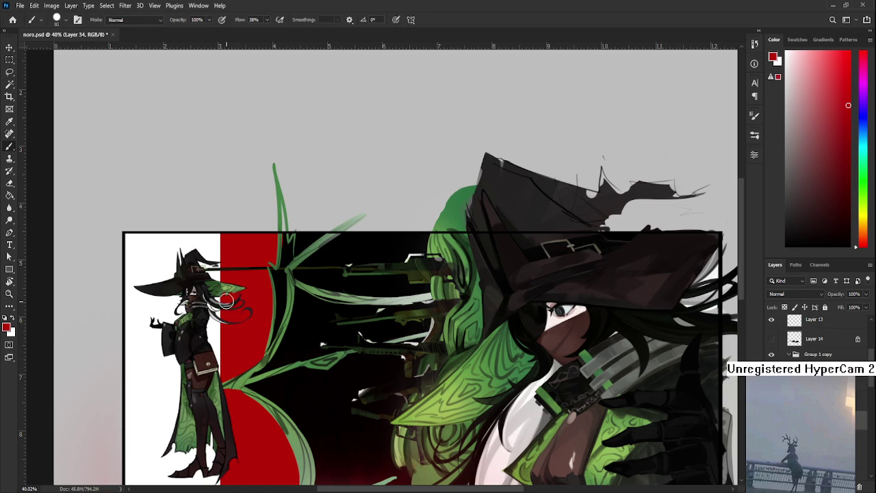
pyautogui.moveTo(223, 332); pyautogui.dragTo(217, 363)
pyautogui.press('e')
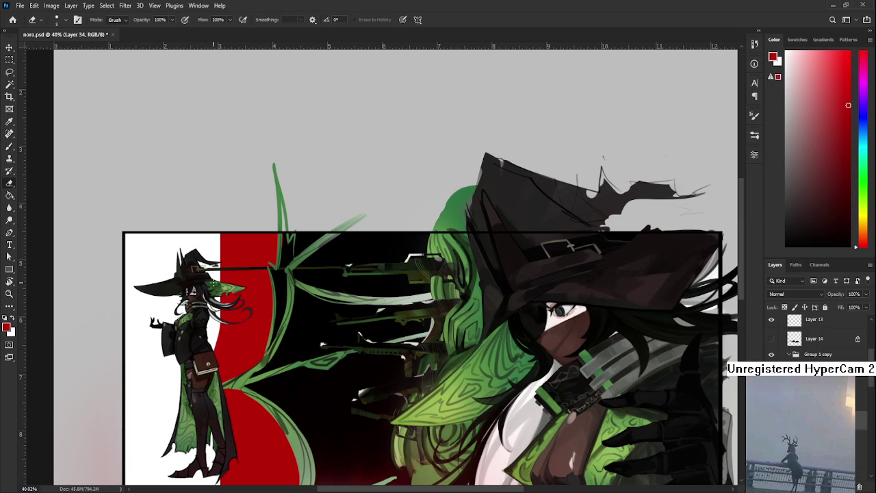
pyautogui.press(']')
pyautogui.press(']')
pyautogui.press(']')
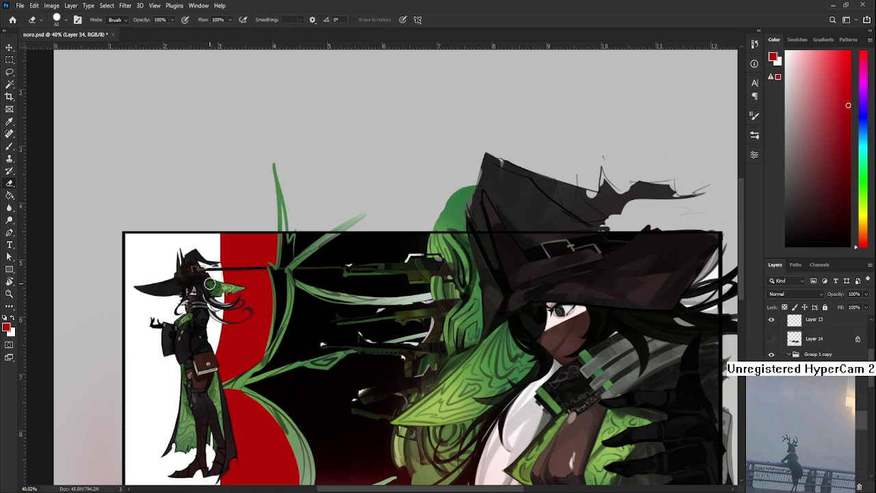
pyautogui.moveTo(221, 246)
pyautogui.mouseDown()
pyautogui.moveTo(219, 232)
pyautogui.moveTo(224, 267)
pyautogui.mouseUp()
pyautogui.moveTo(205, 415); pyautogui.dragTo(198, 304)
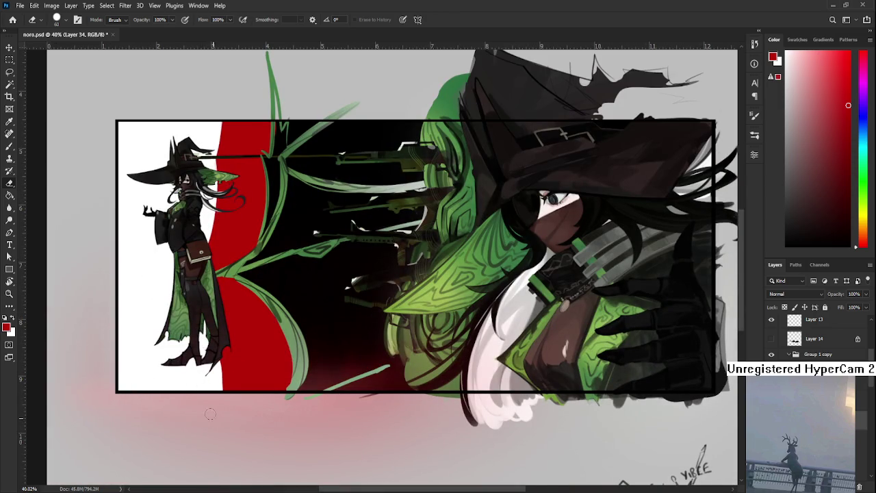
pyautogui.moveTo(224, 360); pyautogui.dragTo(230, 390)
# Make Layer 28 active and marquee a tall rectangular strip behind the small witch.
pyautogui.scroll(-2, 225, 417)
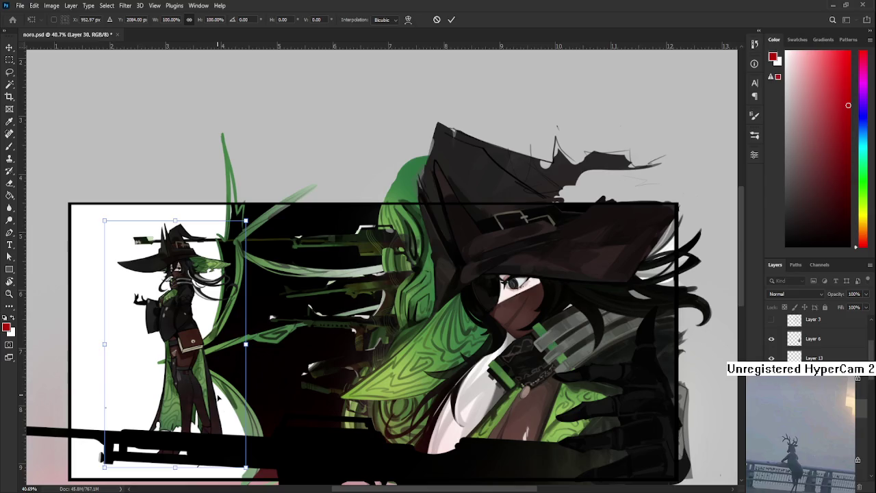
pyautogui.scroll(-5, 218, 379)
pyautogui.scroll(5, 322, 253)
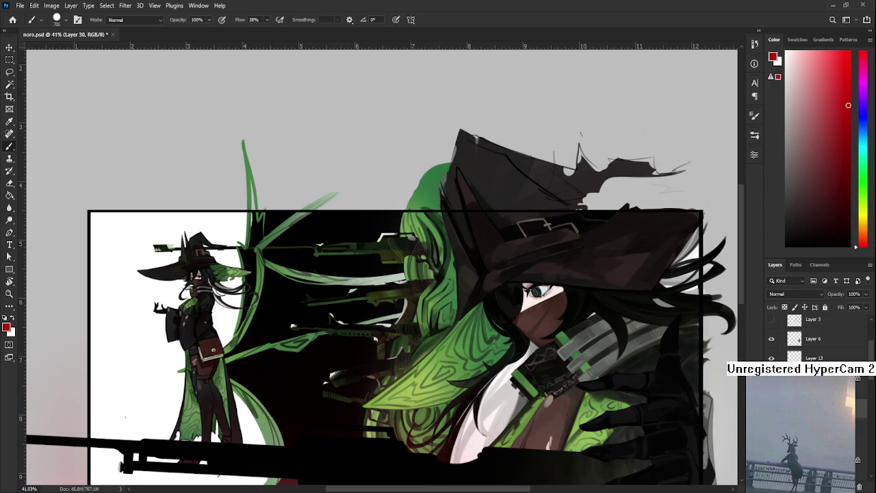
pyautogui.keyDown('ctrl'); pyautogui.click(201, 244); pyautogui.keyUp('ctrl')
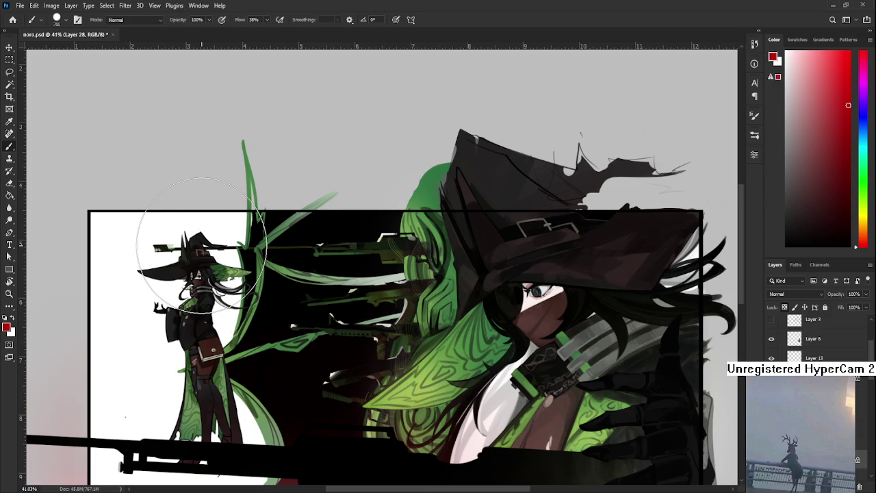
pyautogui.press('m')
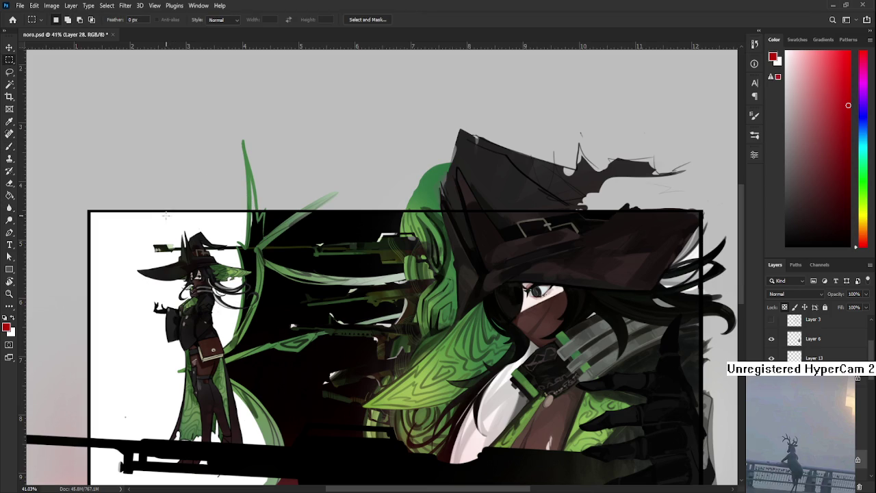
pyautogui.moveTo(171, 197); pyautogui.dragTo(301, 482)
pyautogui.moveTo(256, 266); pyautogui.dragTo(281, 382)
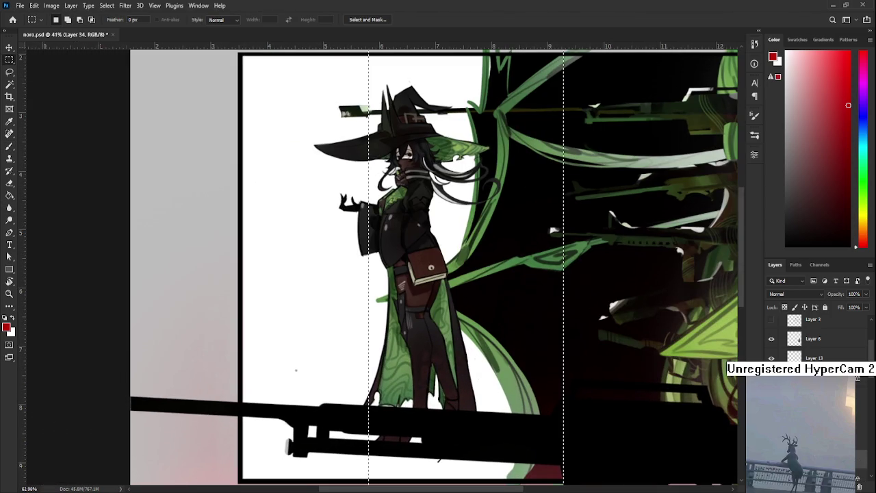
# Brush red inside the selected strip and drop the selection.
pyautogui.scroll(3, 390, 267)
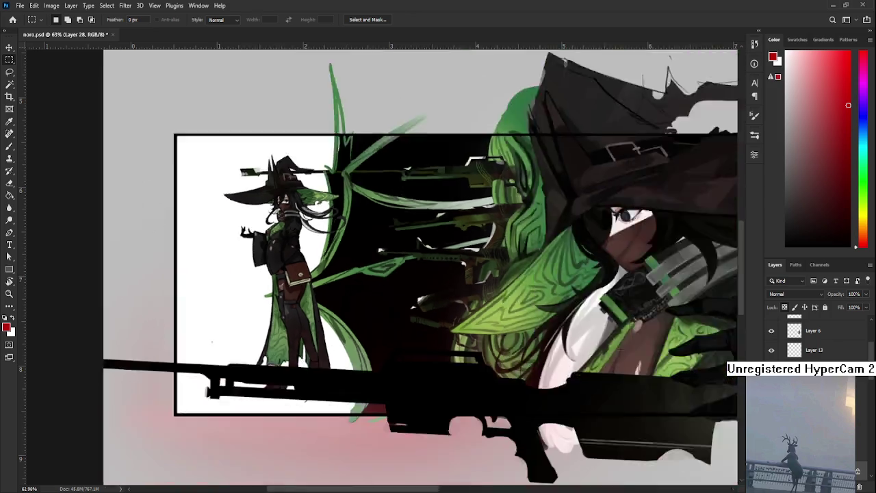
pyautogui.scroll(-2, 206, 276)
pyautogui.scroll(-3, 207, 275)
pyautogui.scroll(-1, 300, 258)
pyautogui.press('b')
pyautogui.moveTo(319, 247)
pyautogui.mouseDown()
pyautogui.moveTo(298, 329)
pyautogui.moveTo(337, 242)
pyautogui.moveTo(299, 327)
pyautogui.mouseUp()
pyautogui.press('l')
pyautogui.hotkey('ctrl', 'd')
pyautogui.scroll(1, 342, 477)
pyautogui.scroll(1, 342, 477)
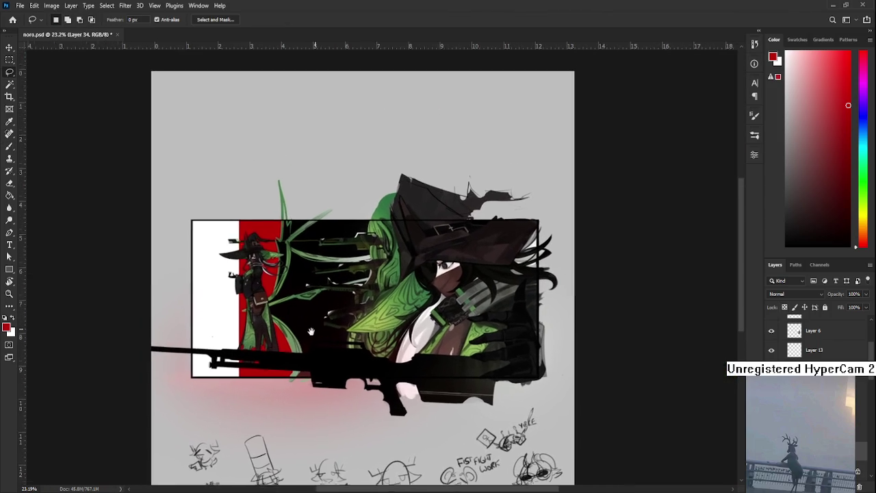
# Zoom around the whole artwork, pick the Eraser, and make Layer 28 the active layer.
pyautogui.scroll(1, 335, 347)
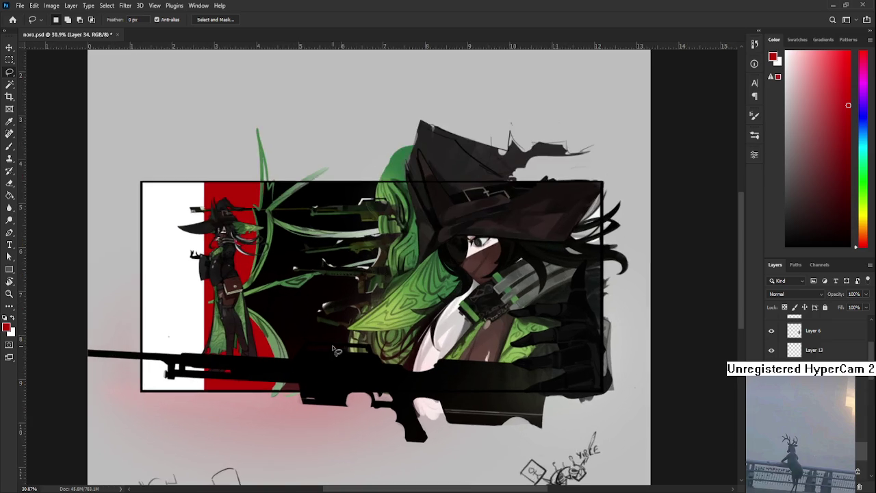
pyautogui.scroll(1, 257, 368)
pyautogui.press('e')
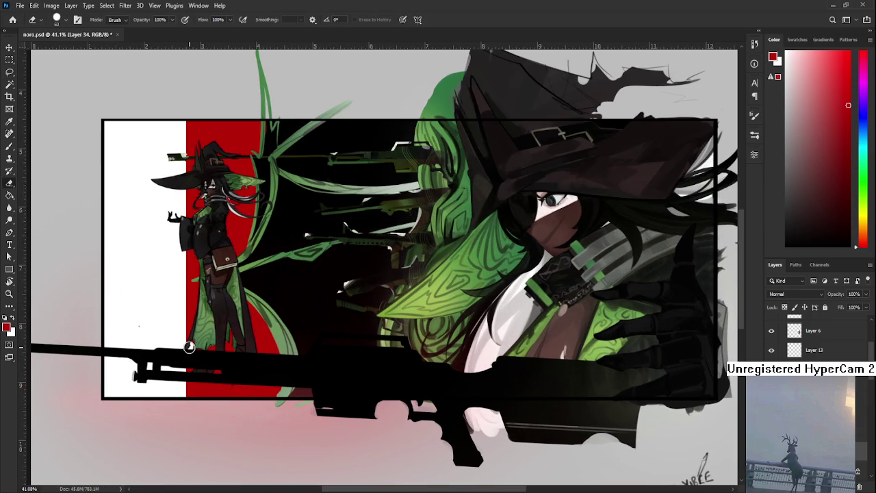
pyautogui.scroll(-1, 244, 439)
pyautogui.scroll(-1, 259, 448)
pyautogui.scroll(-2, 259, 449)
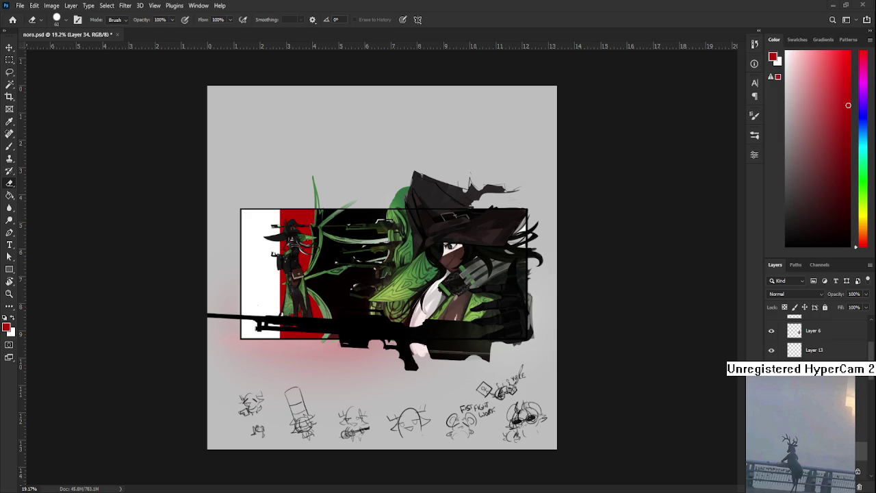
pyautogui.scroll(1, 310, 247)
pyautogui.scroll(2, 311, 247)
pyautogui.scroll(1, 311, 247)
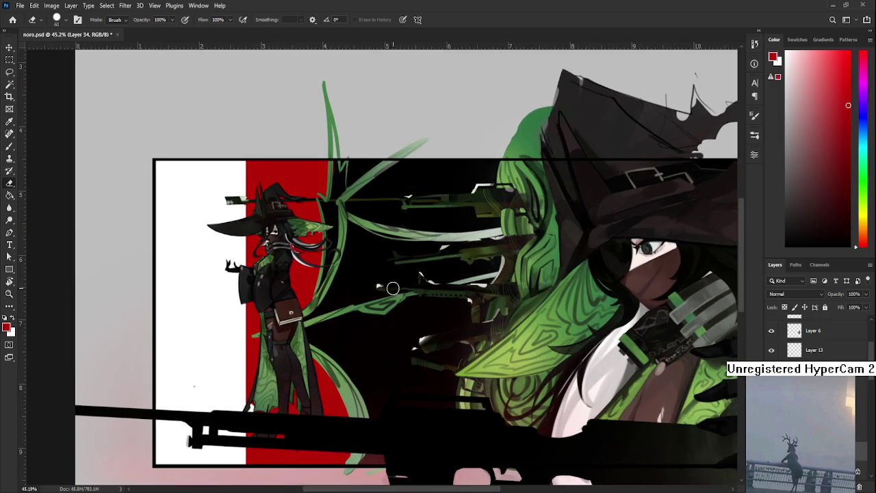
pyautogui.moveTo(393, 286); pyautogui.dragTo(350, 309)
pyautogui.scroll(-1, 245, 338)
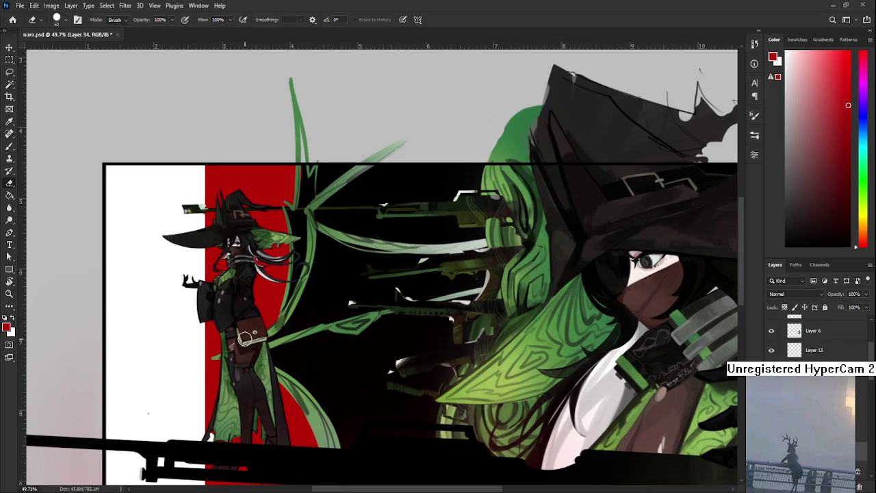
pyautogui.scroll(-1, 245, 338)
pyautogui.scroll(-2, 245, 338)
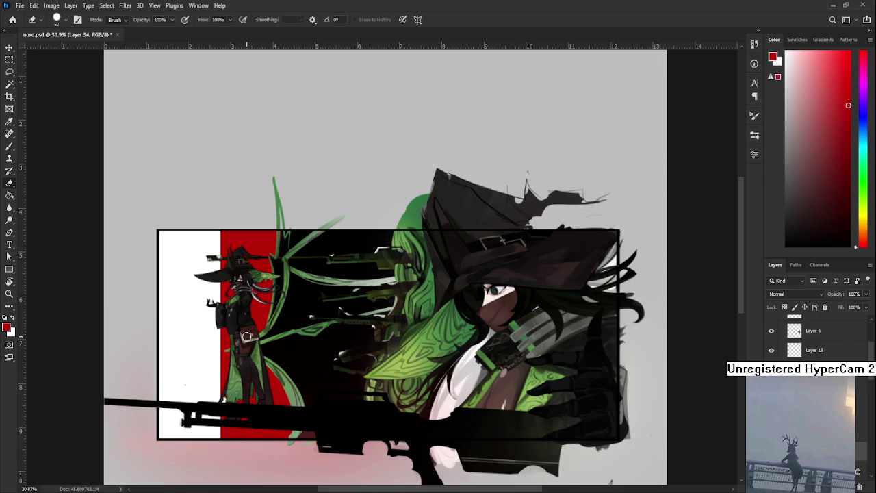
pyautogui.scroll(2, 248, 336)
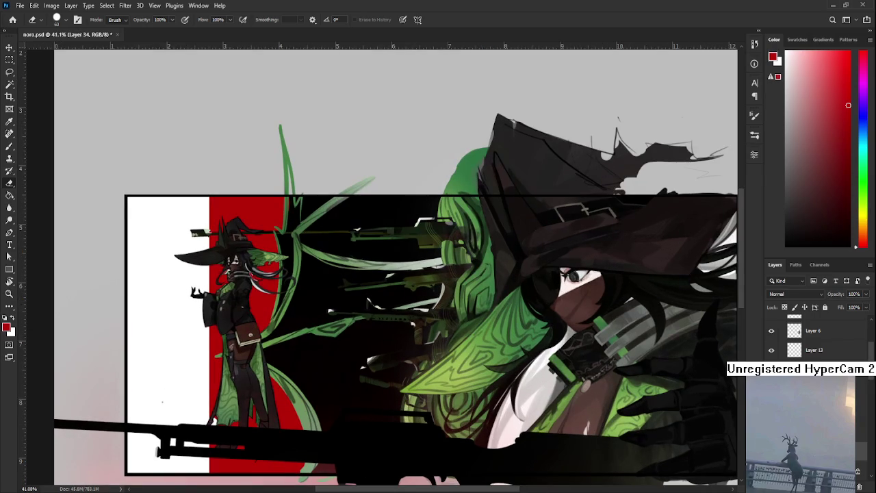
pyautogui.click(821, 420)
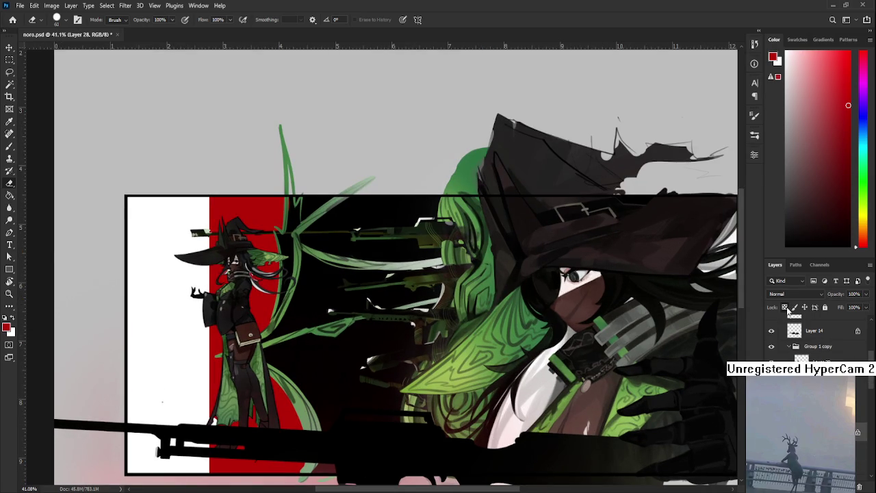
# Sample the left panel's white, shift the hue to blue, and tint that panel light blue.
pyautogui.press('b')
pyautogui.keyDown('alt'); pyautogui.click(172, 290); pyautogui.keyUp('alt')
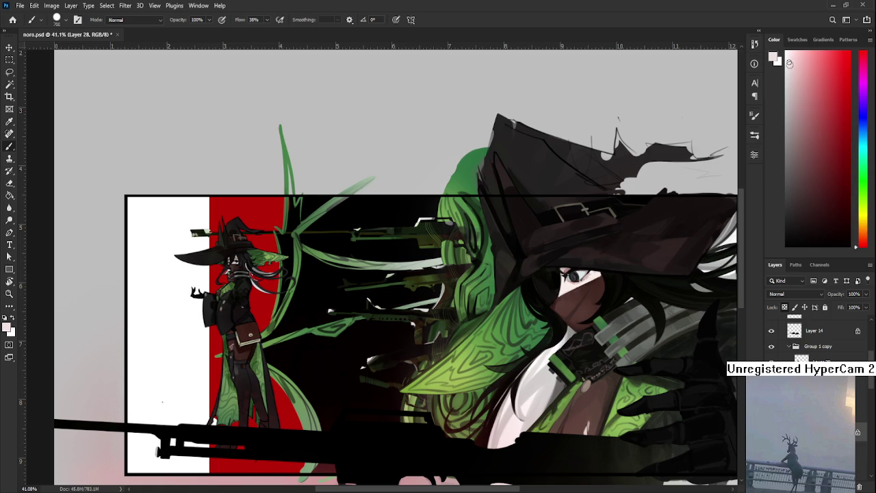
pyautogui.click(864, 128)
pyautogui.moveTo(254, 323); pyautogui.dragTo(185, 420)
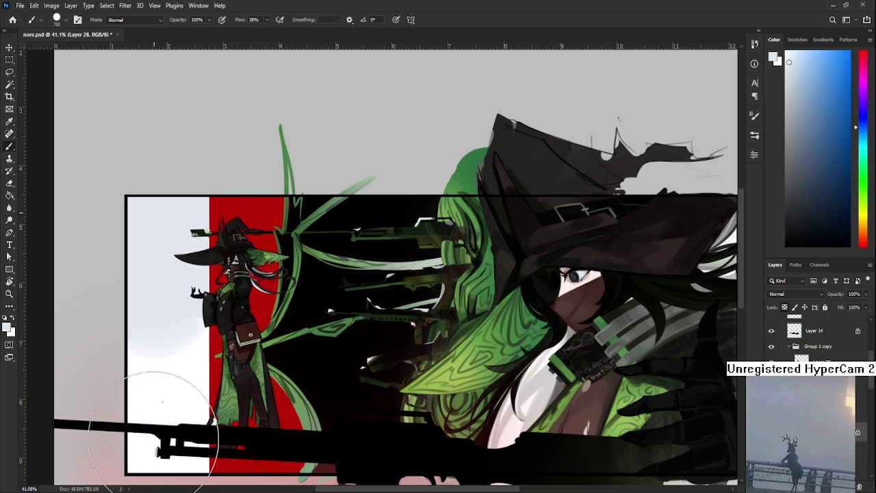
# Try repainting the panel white, undo it, and switch to a soft brush enlarged to 900 px.
pyautogui.scroll(-1, 188, 204)
pyautogui.scroll(-1, 322, 342)
pyautogui.scroll(-1, 322, 342)
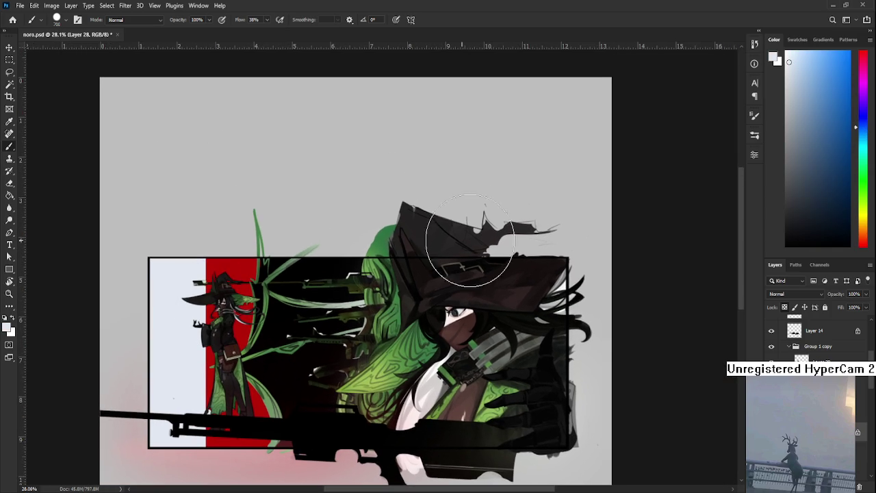
pyautogui.click(786, 61)
pyautogui.moveTo(202, 308); pyautogui.dragTo(180, 479)
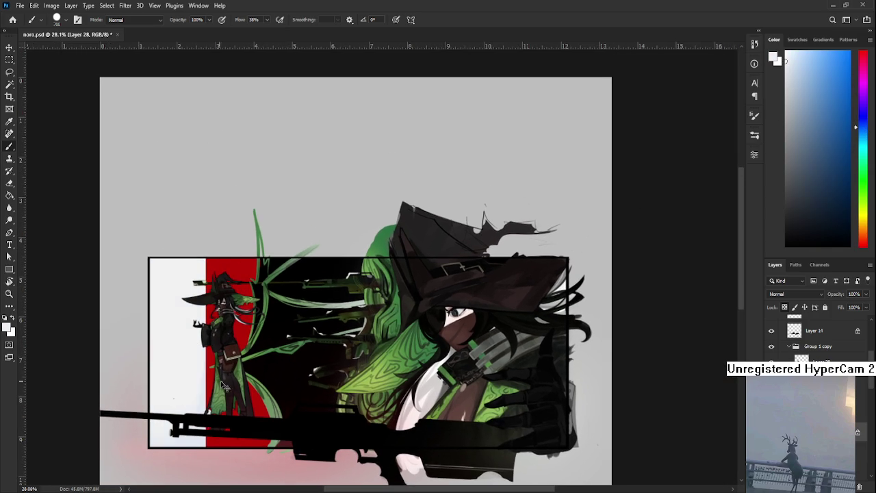
pyautogui.hotkey('ctrl', 'z')
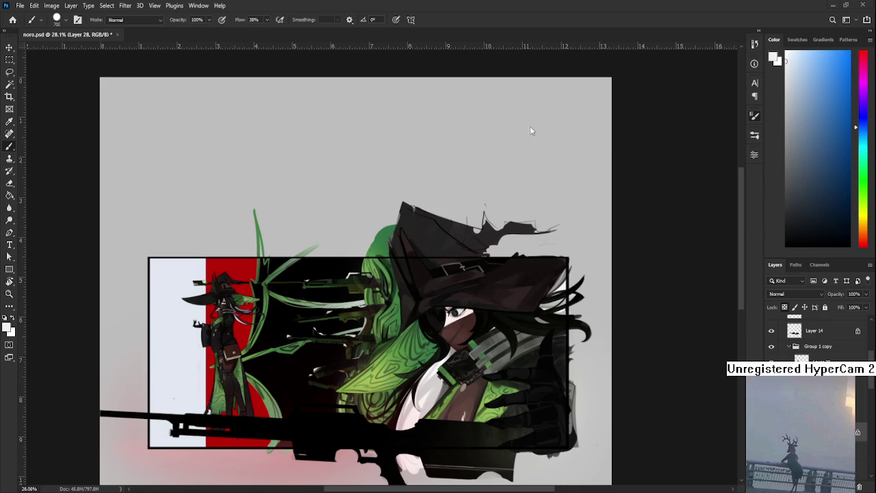
pyautogui.press('.')
pyautogui.moveTo(175, 295); pyautogui.dragTo(171, 482)
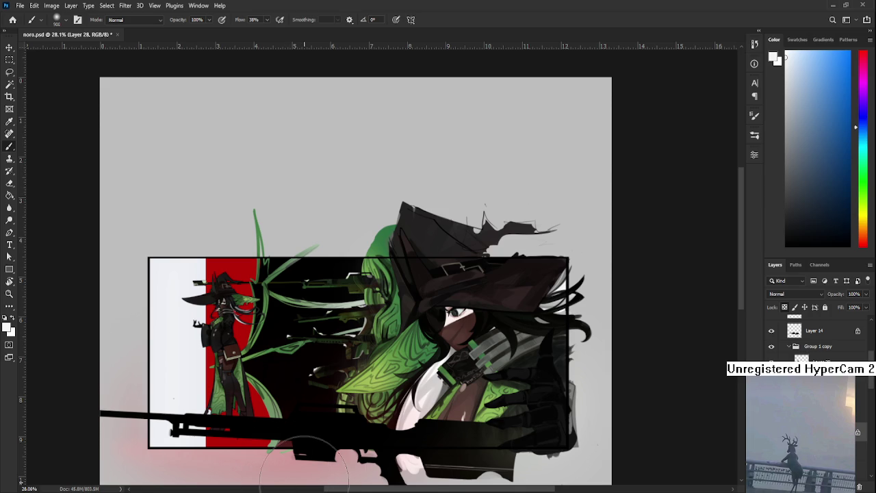
# Reframe the view on the framed panel and sample a darker red paint colour.
pyautogui.scroll(1, 284, 391)
pyautogui.scroll(4, 270, 385)
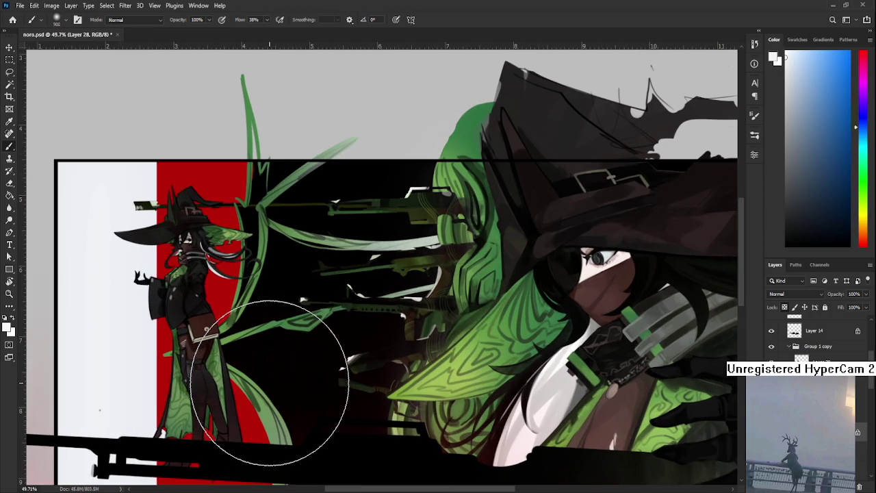
pyautogui.scroll(1, 270, 383)
pyautogui.scroll(2, 271, 380)
pyautogui.scroll(1, 260, 342)
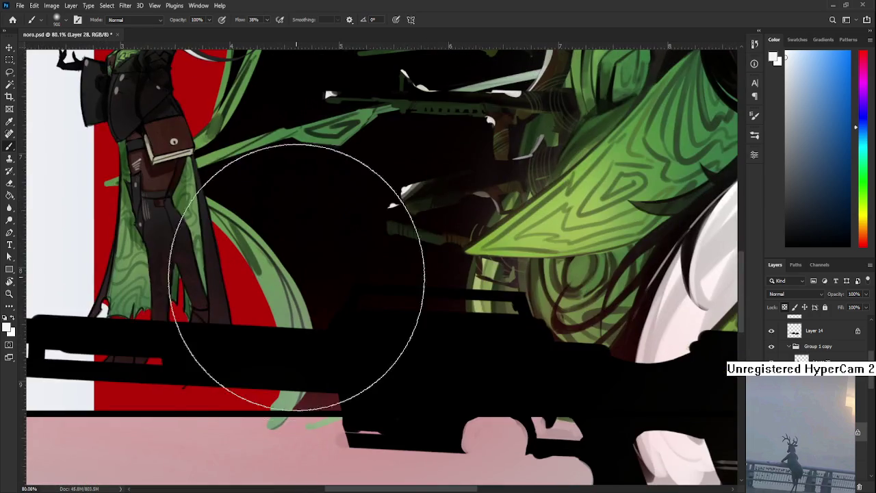
pyautogui.scroll(1, 251, 320)
pyautogui.scroll(-4, 246, 325)
pyautogui.scroll(-4, 294, 332)
pyautogui.moveTo(336, 315); pyautogui.dragTo(313, 349)
pyautogui.scroll(3, 307, 322)
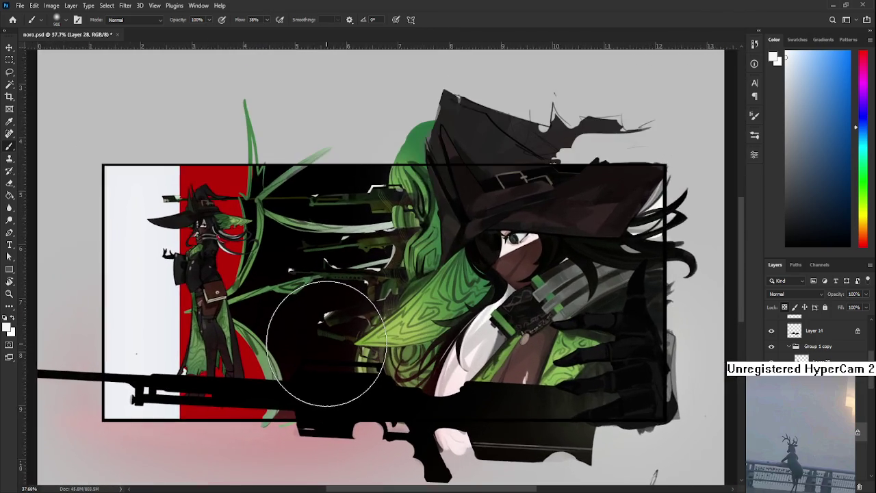
pyautogui.scroll(1, 223, 375)
pyautogui.keyDown('alt'); pyautogui.click(232, 365); pyautogui.keyUp('alt')
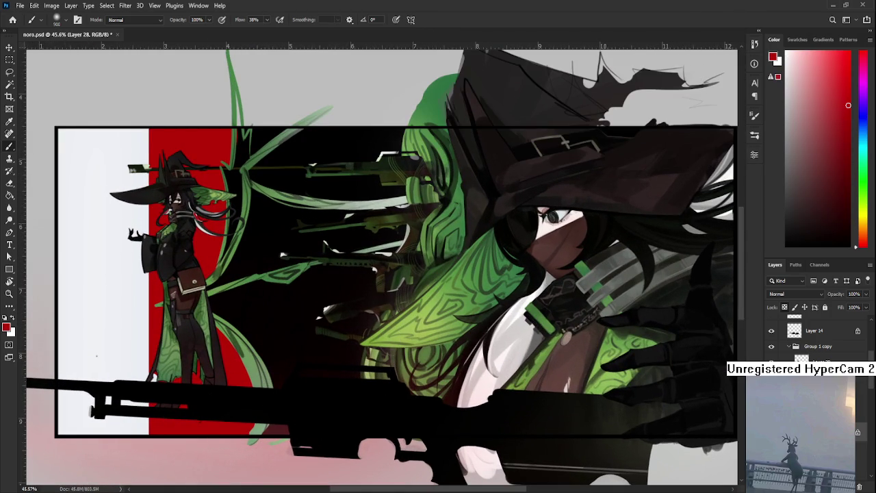
pyautogui.moveTo(817, 177); pyautogui.dragTo(822, 193)
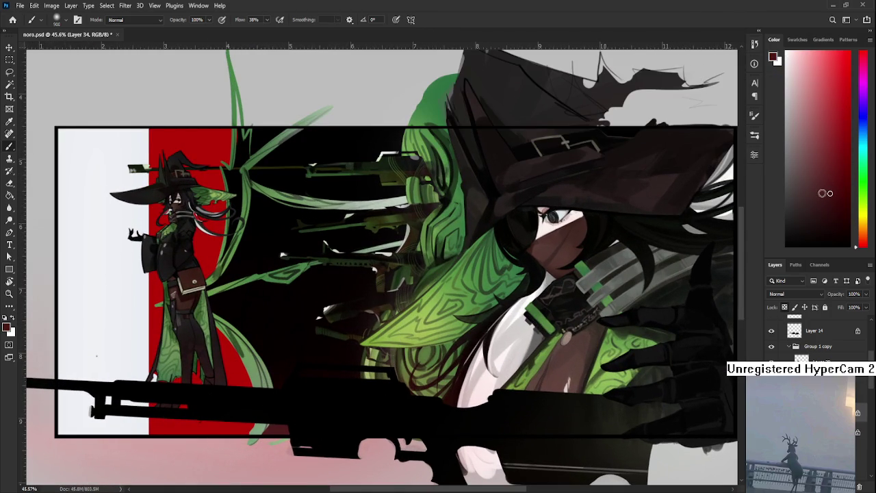
# Switch the paint colour to near-white and make Layer 28 the active layer.
pyautogui.moveTo(254, 186)
pyautogui.mouseDown()
pyautogui.moveTo(249, 314)
pyautogui.moveTo(288, 271)
pyautogui.mouseUp()
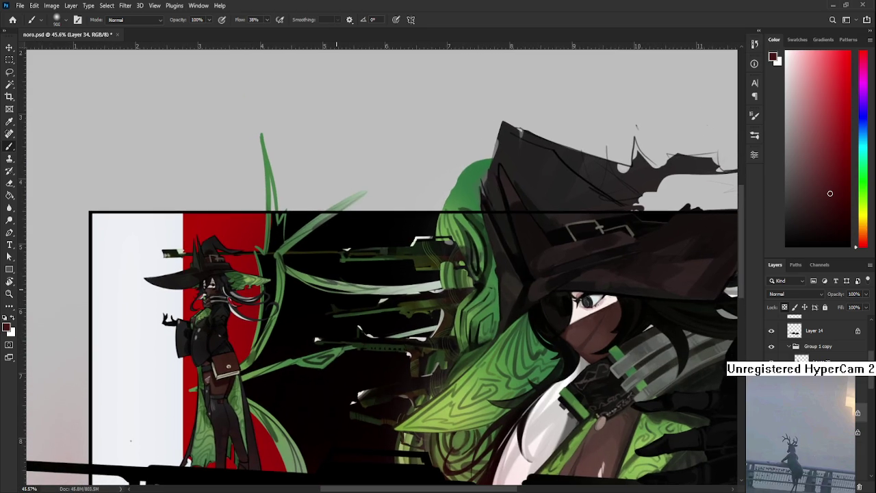
pyautogui.click(788, 87)
pyautogui.keyDown('ctrl'); pyautogui.click(199, 373); pyautogui.keyUp('ctrl')
pyautogui.scroll(-2, 199, 373)
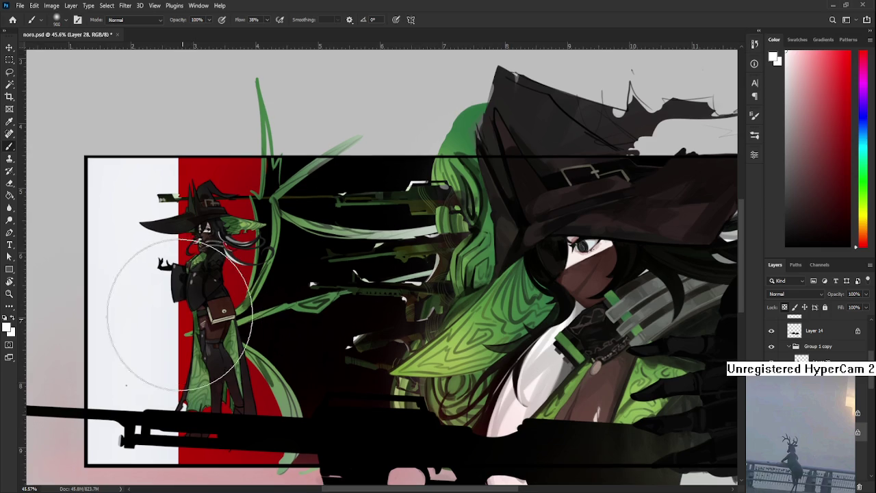
pyautogui.scroll(-3, 318, 354)
pyautogui.scroll(1, 318, 354)
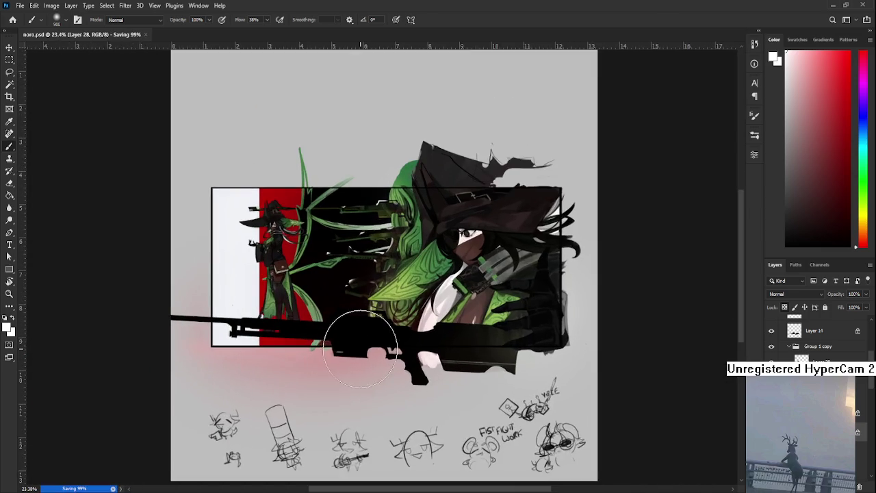
# Paint a soft white stroke over the large figure's shirt just below the rifle.
pyautogui.scroll(1, 312, 376)
pyautogui.scroll(1, 307, 393)
pyautogui.scroll(1, 303, 405)
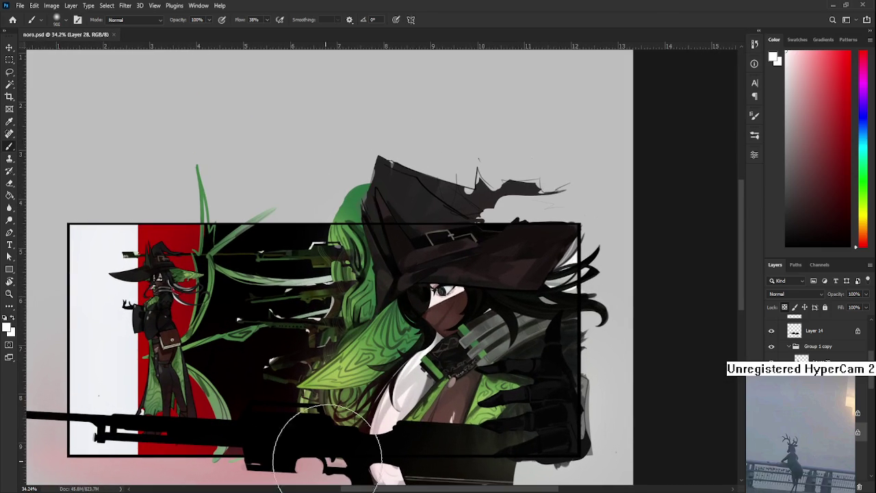
pyautogui.moveTo(416, 446); pyautogui.dragTo(403, 448)
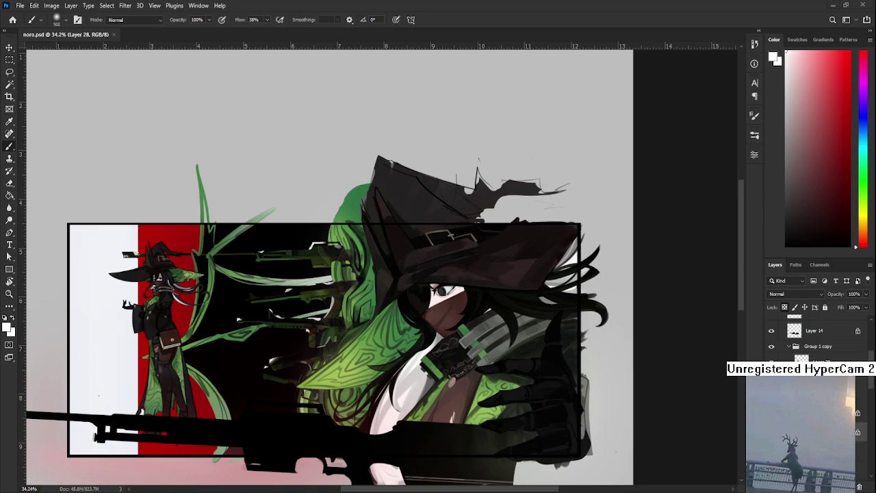
# Pan the view to frame the large green-haired character's hat and hair.
pyautogui.scroll(2, 360, 348)
pyautogui.moveTo(352, 371); pyautogui.dragTo(385, 343)
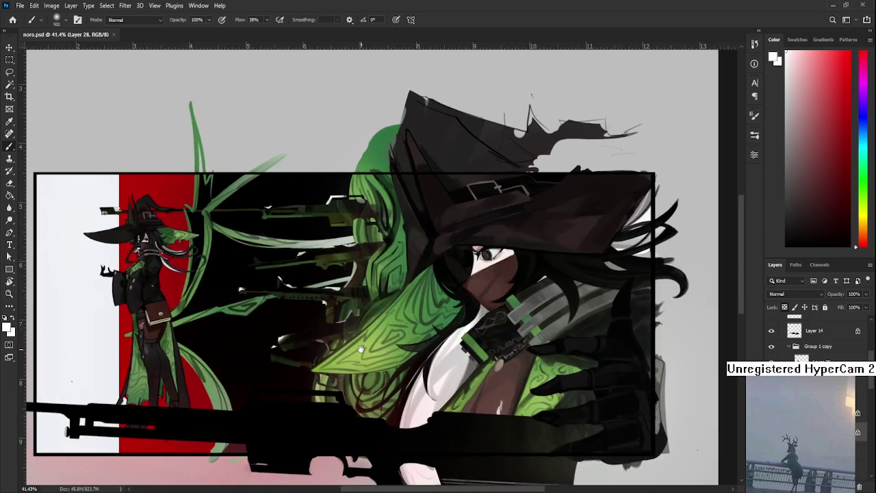
pyautogui.moveTo(329, 322); pyautogui.dragTo(332, 322)
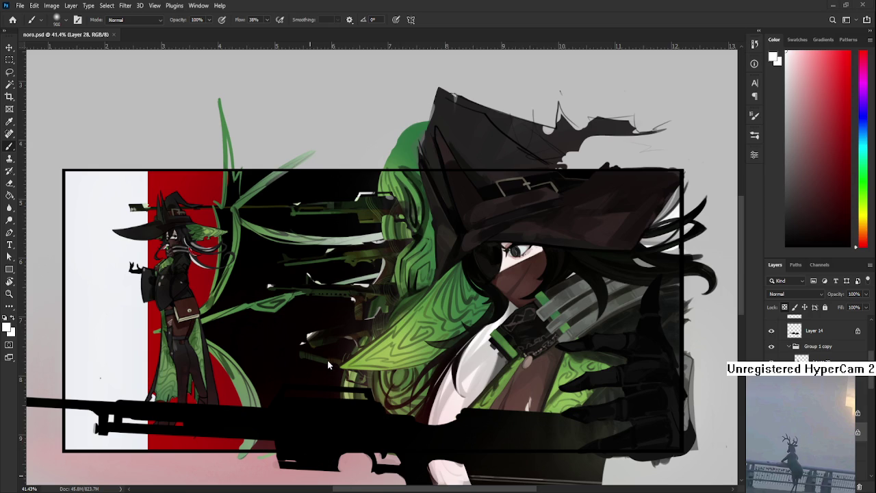
pyautogui.scroll(-2, 327, 358)
pyautogui.scroll(3, 327, 358)
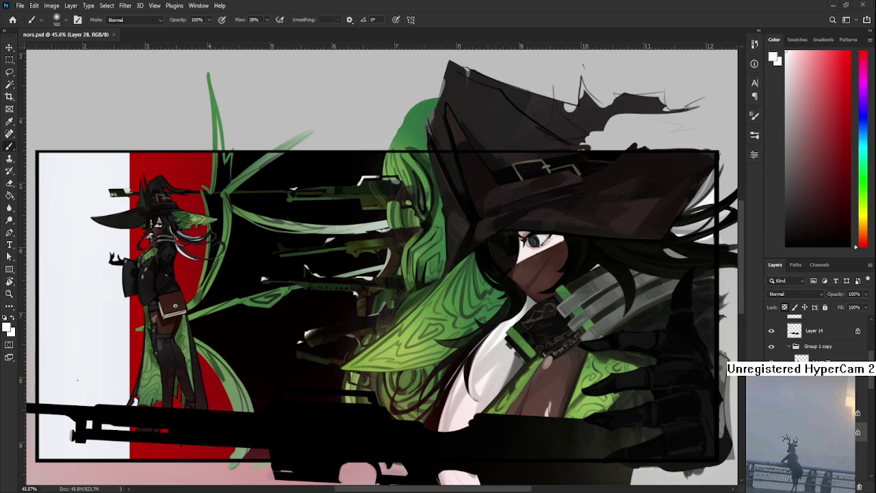
pyautogui.moveTo(869, 273); pyautogui.dragTo(381, 267)
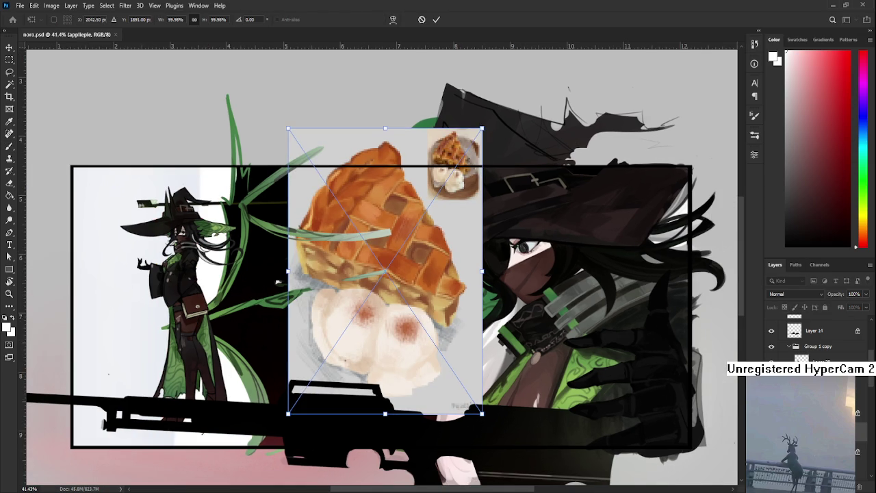
# Commit the placed applepie reference image and pan around the canvas to inspect it.
pyautogui.press('Return')
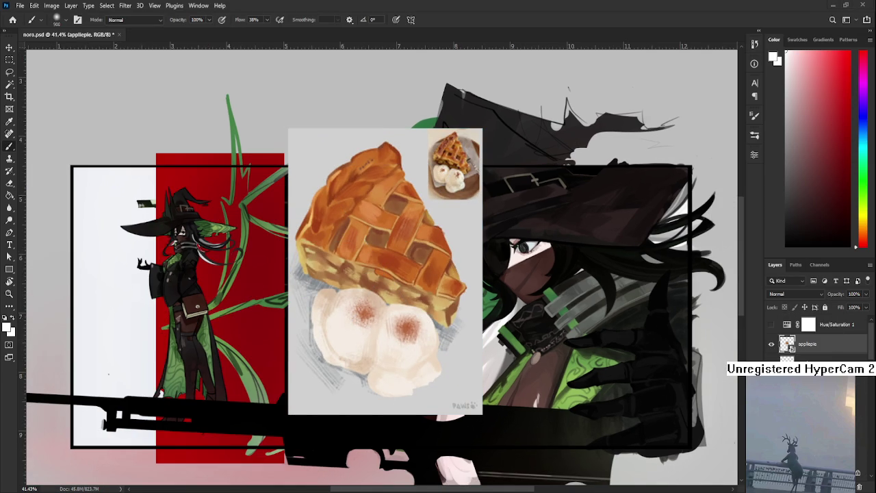
pyautogui.scroll(3, 444, 303)
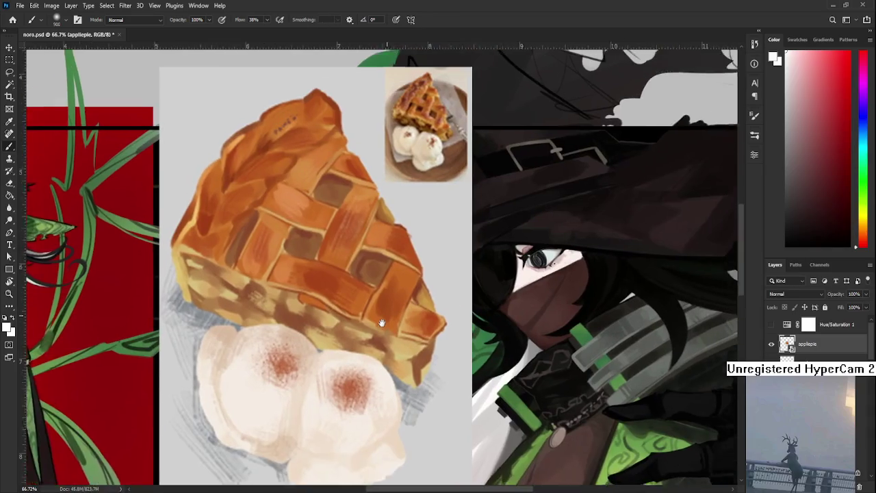
pyautogui.scroll(-1, 352, 368)
pyautogui.scroll(1, 352, 368)
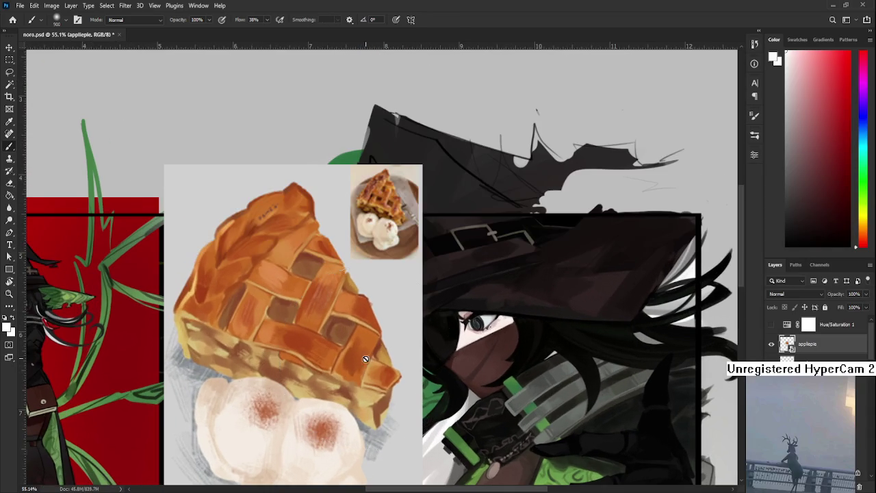
pyautogui.moveTo(352, 368); pyautogui.dragTo(372, 347)
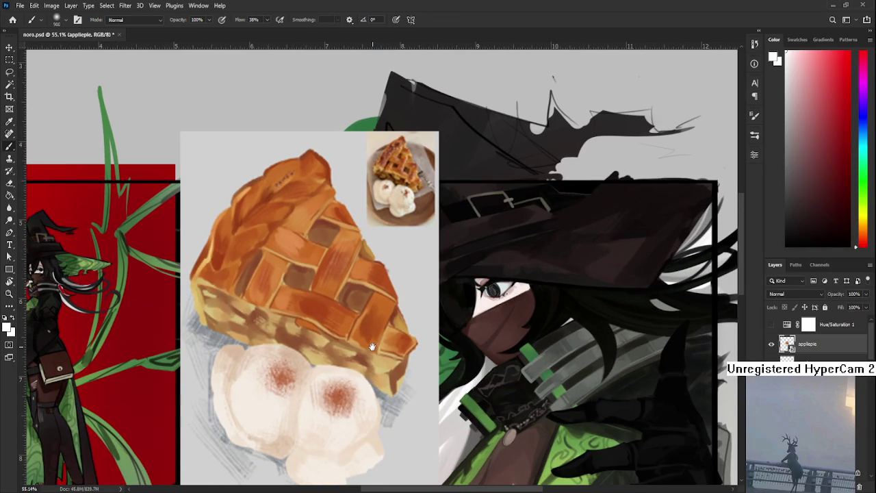
pyautogui.scroll(-1, 371, 347)
pyautogui.moveTo(371, 347)
pyautogui.mouseDown()
pyautogui.moveTo(371, 366)
pyautogui.moveTo(399, 344)
pyautogui.moveTo(408, 323)
pyautogui.mouseUp()
pyautogui.scroll(-1, 372, 365)
pyautogui.scroll(-1, 373, 384)
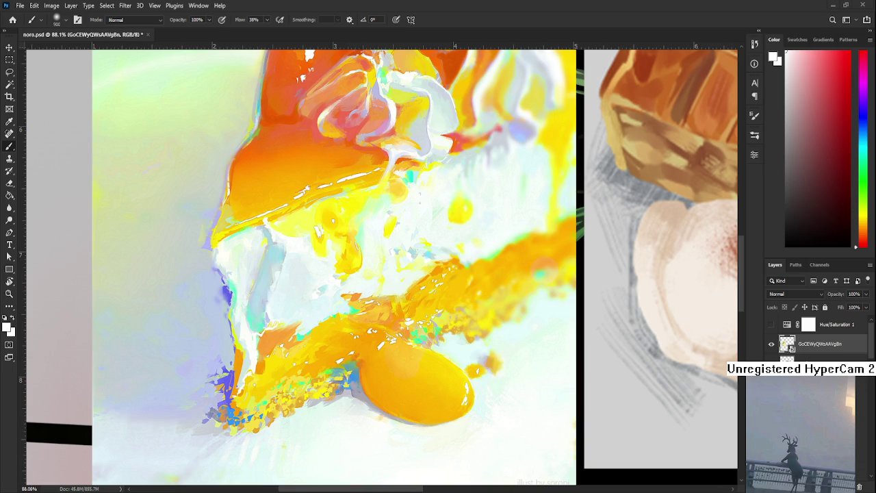
# Over blank canvas, set a warm orange-brown paint colour and add new empty Layer 35.
pyautogui.scroll(-5, 301, 291)
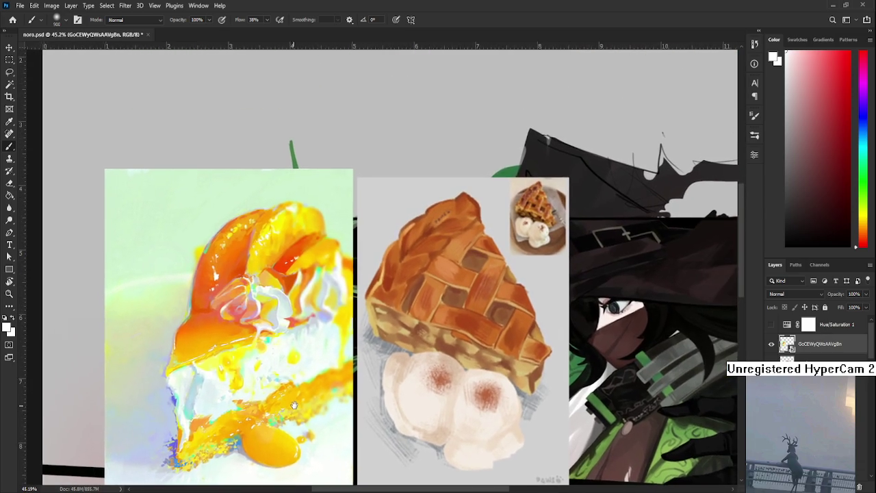
pyautogui.scroll(2, 291, 405)
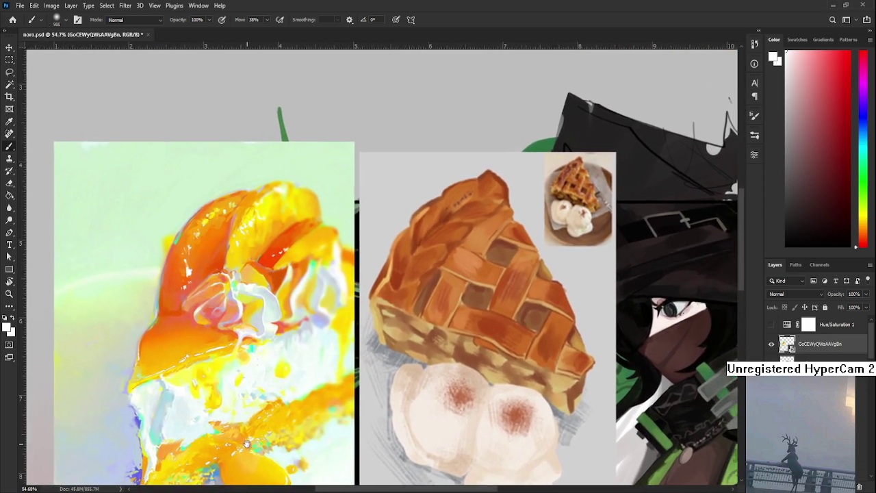
pyautogui.hscroll(3, 247, 443)
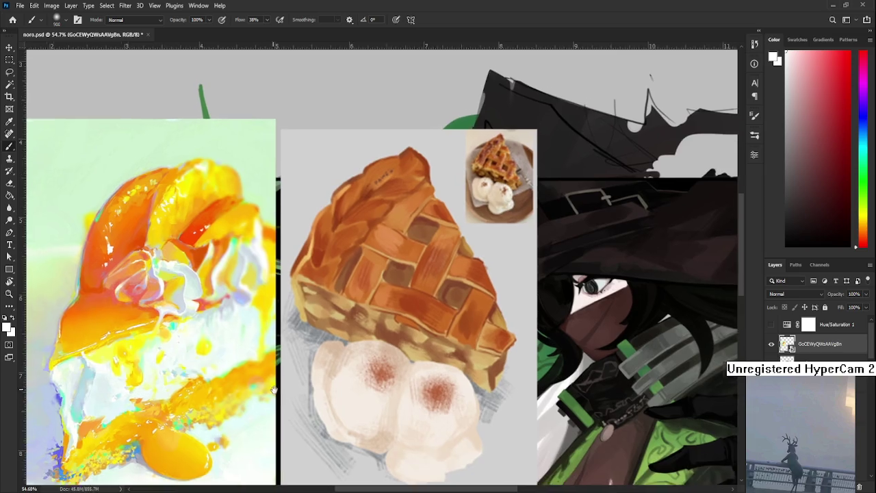
pyautogui.moveTo(269, 385); pyautogui.dragTo(299, 315)
pyautogui.scroll(-2, 290, 267)
pyautogui.scroll(-1, 289, 268)
pyautogui.scroll(1, 289, 268)
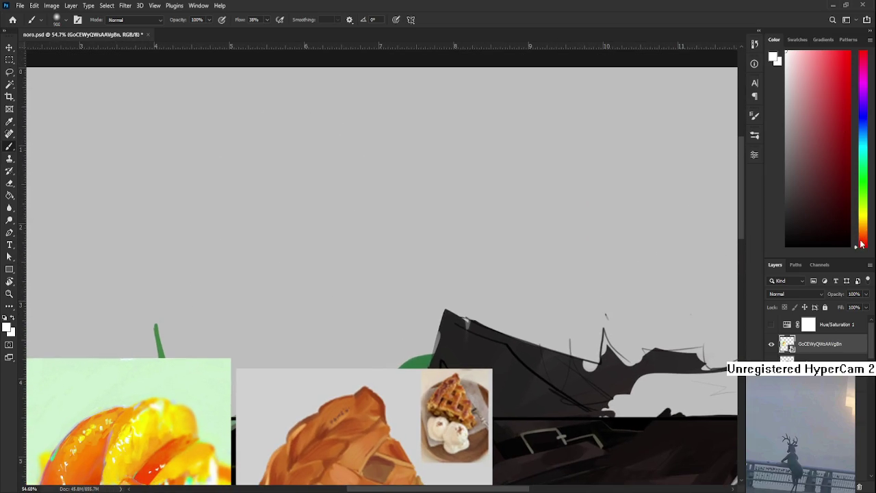
pyautogui.moveTo(860, 244); pyautogui.dragTo(861, 230)
pyautogui.click(842, 90)
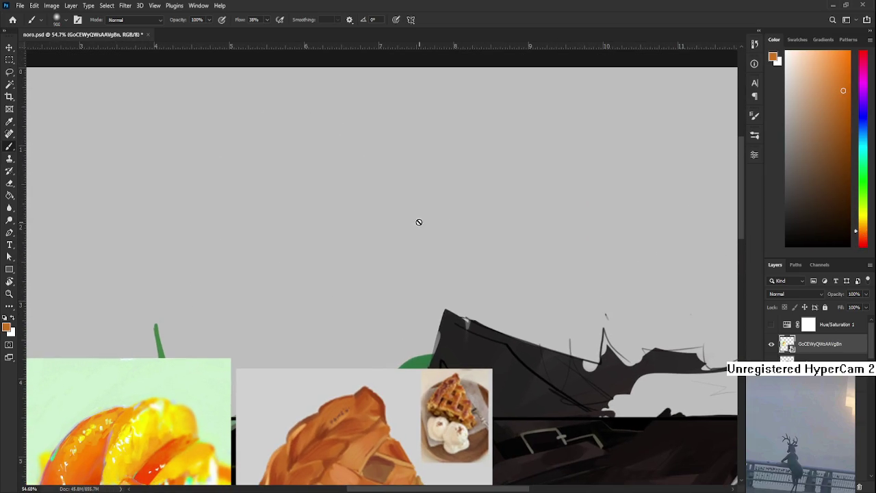
pyautogui.click(847, 487)
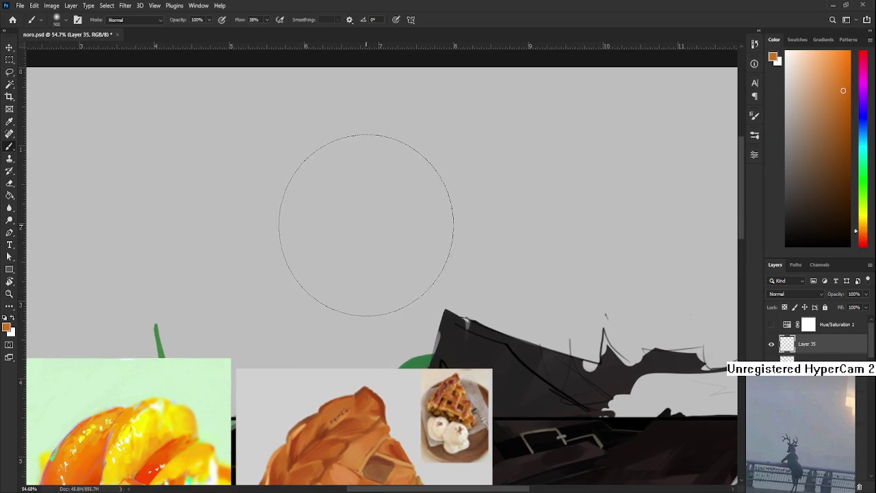
# Draw a circular elliptical selection and fill it with orange using the Paint Bucket.
pyautogui.moveTo(338, 215); pyautogui.dragTo(338, 217)
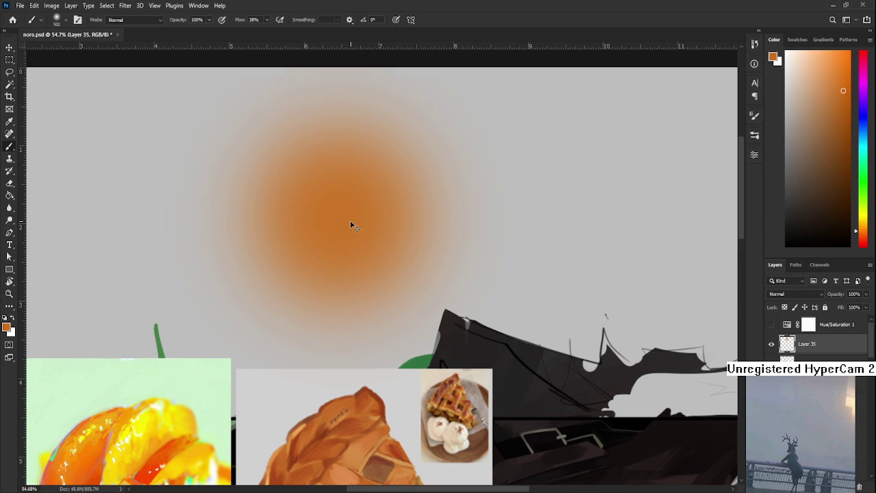
pyautogui.hotkey('ctrl', 'z')
pyautogui.hotkey('ctrl', 'z')
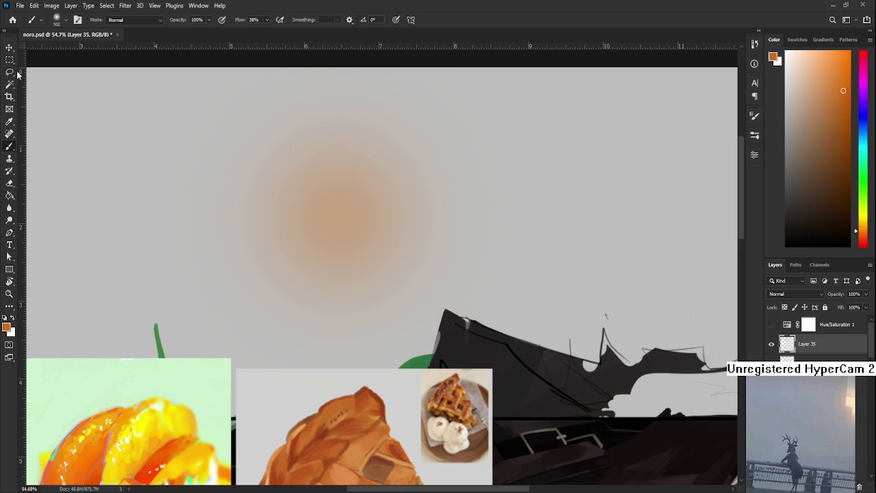
pyautogui.click(9, 62)
pyautogui.click(31, 69)
pyautogui.hotkey('ctrl', 'z')
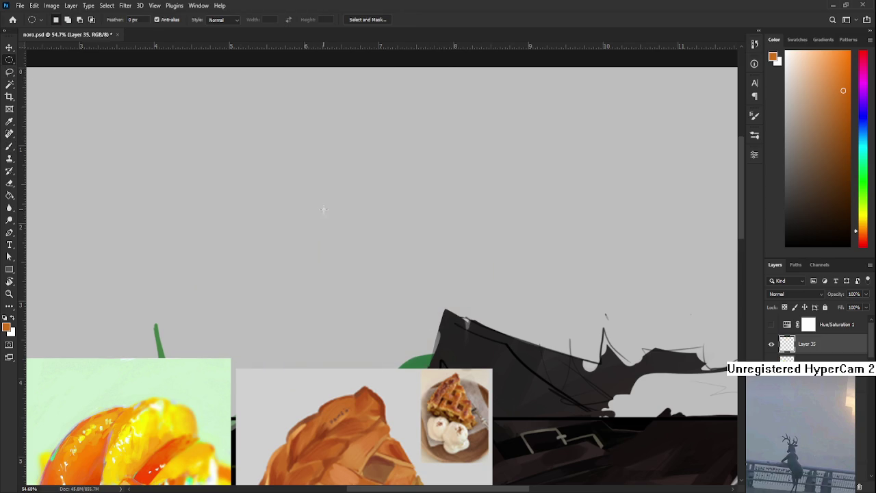
pyautogui.moveTo(214, 84); pyautogui.dragTo(409, 288)
pyautogui.moveTo(323, 213); pyautogui.dragTo(353, 231)
pyautogui.press('g')
pyautogui.click(353, 231)
pyautogui.hotkey('ctrl', 'd')
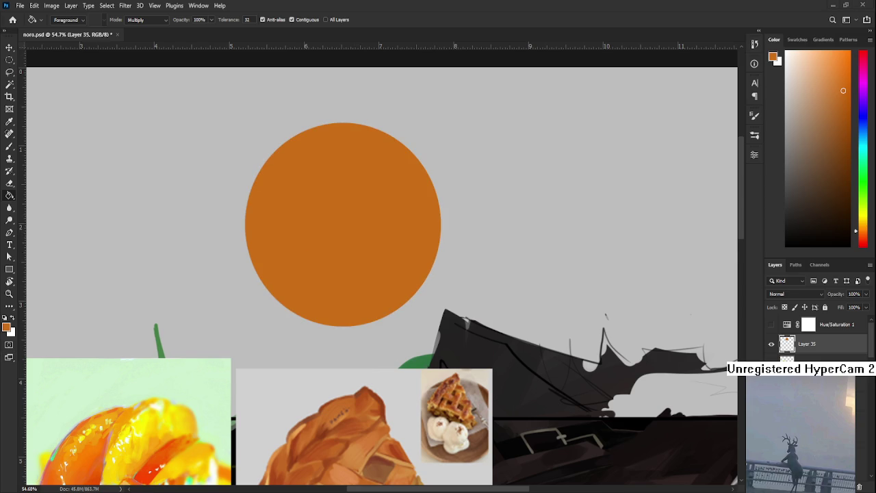
# Refill the circle with a brighter orange, deselect, and lock the layer's transparent pixels.
pyautogui.hotkey('ctrl', 'z')
pyautogui.hotkey('ctrl', 'z')
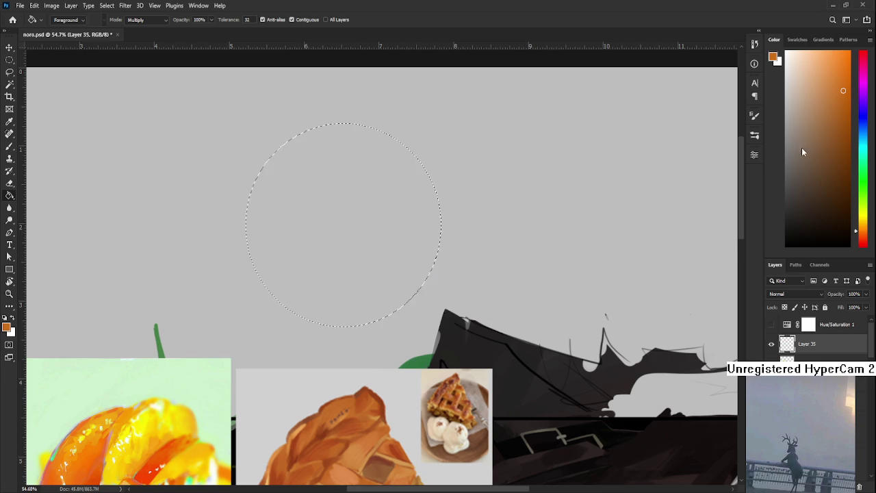
pyautogui.click(838, 69)
pyautogui.moveTo(837, 68); pyautogui.dragTo(843, 66)
pyautogui.click(338, 260)
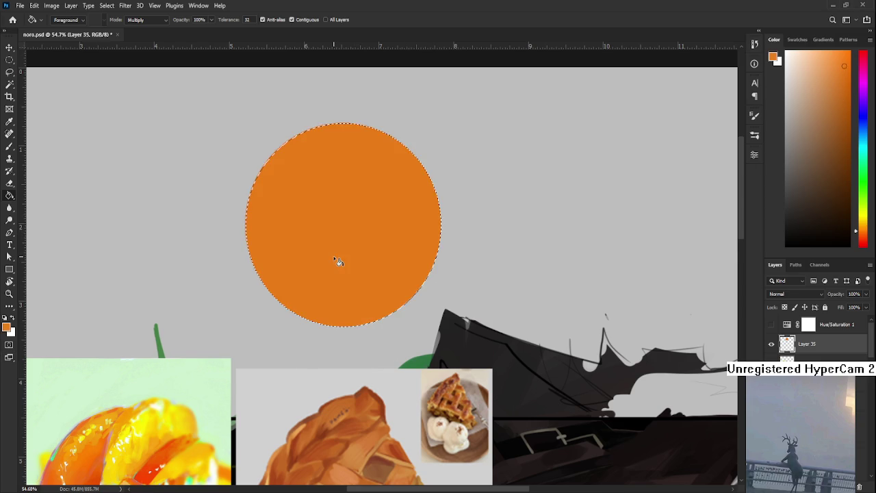
pyautogui.press('l')
pyautogui.hotkey('ctrl', 'd')
pyautogui.click(784, 307)
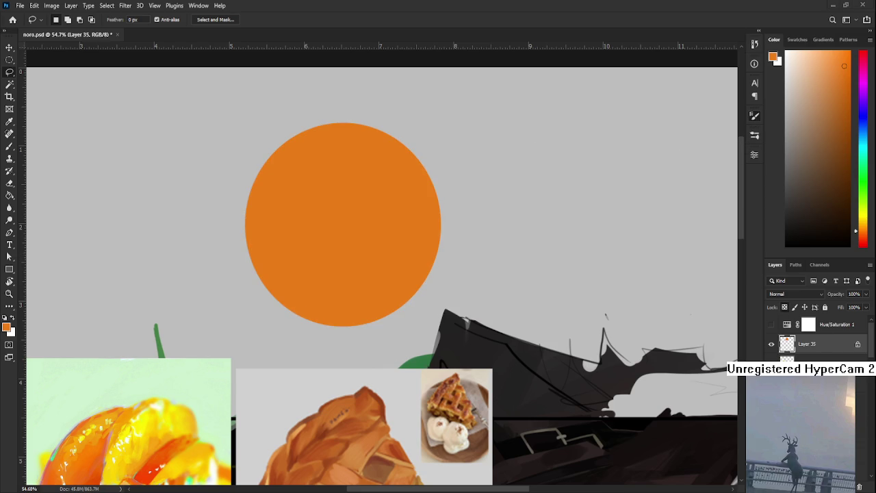
# Set a brown shadow colour on the Brush and resize the brush for soft shading.
pyautogui.press('b')
pyautogui.press('[')
pyautogui.press('[')
pyautogui.press('[')
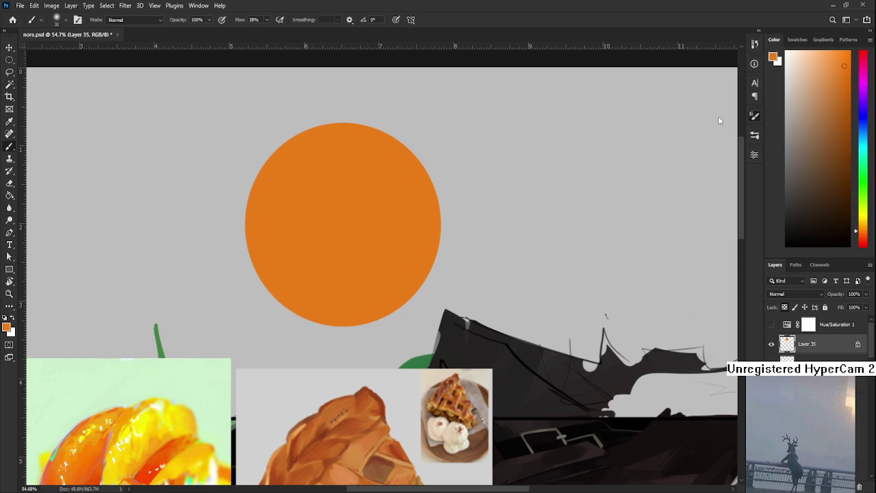
pyautogui.moveTo(842, 80); pyautogui.dragTo(827, 136)
pyautogui.press(']')
pyautogui.press(']')
pyautogui.press(']')
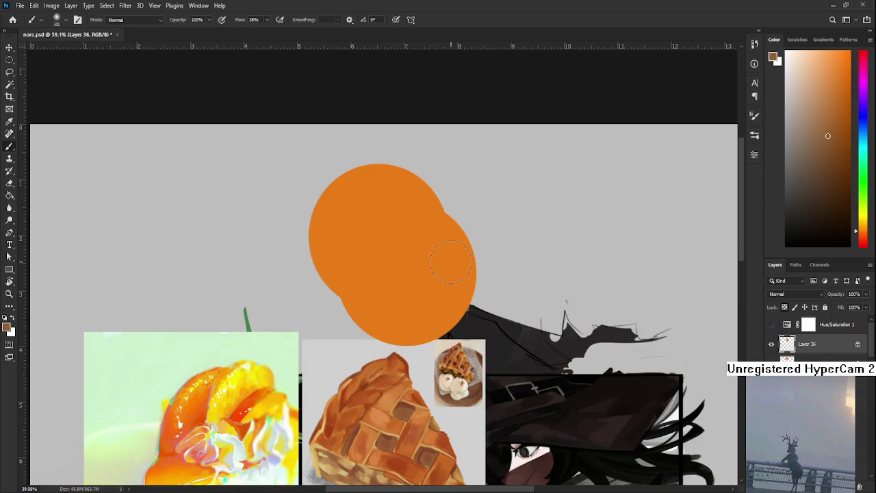
# Move the duplicated orange circle to the right and return to the left circle's layer.
pyautogui.scroll(-2, 451, 262)
pyautogui.hotkey('ctrl', 't')
pyautogui.moveTo(425, 297)
pyautogui.mouseDown()
pyautogui.moveTo(517, 258)
pyautogui.moveTo(531, 271)
pyautogui.mouseUp()
pyautogui.press('Escape')
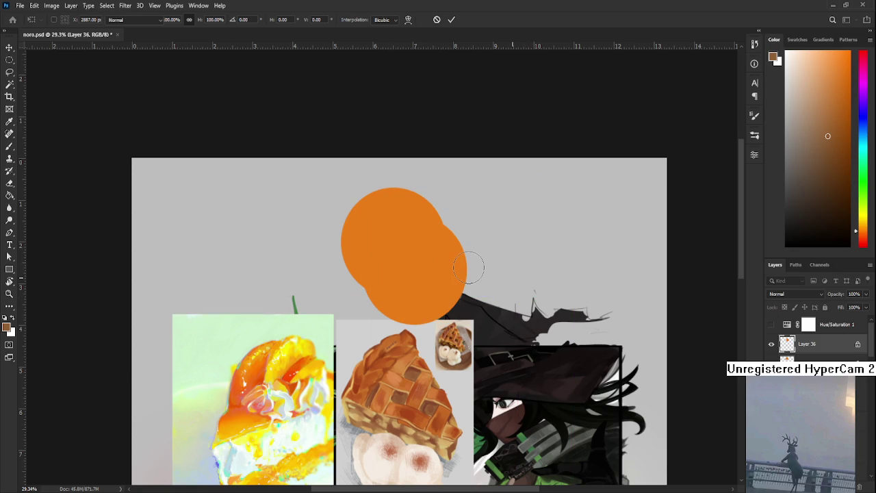
pyautogui.scroll(2, 468, 268)
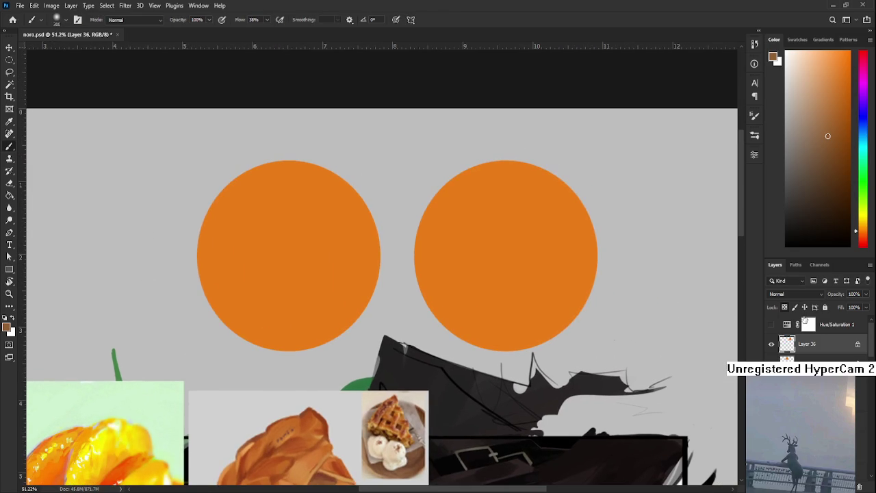
pyautogui.hotkey('alt', '[')
pyautogui.press(']')
pyautogui.press(']')
pyautogui.press(']')
# Paint soft dark brown and red-brown shadows on the left circle's lower right.
pyautogui.moveTo(376, 192)
pyautogui.mouseDown()
pyautogui.moveTo(356, 252)
pyautogui.moveTo(253, 322)
pyautogui.mouseUp()
pyautogui.hotkey('ctrl', 'z')
pyautogui.hotkey('ctrl', 'z')
pyautogui.moveTo(359, 213)
pyautogui.mouseDown()
pyautogui.moveTo(371, 196)
pyautogui.moveTo(303, 333)
pyautogui.mouseUp()
pyautogui.click(831, 190)
pyautogui.moveTo(376, 251); pyautogui.dragTo(325, 289)
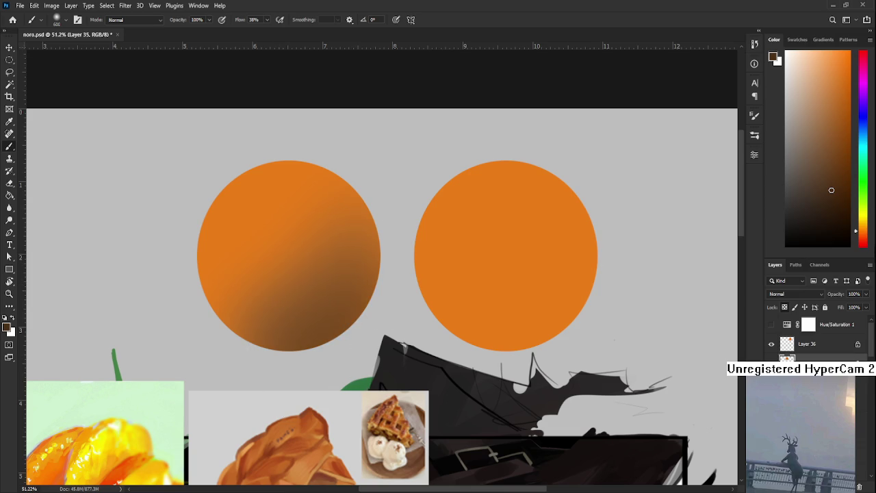
pyautogui.click(862, 237)
pyautogui.click(830, 204)
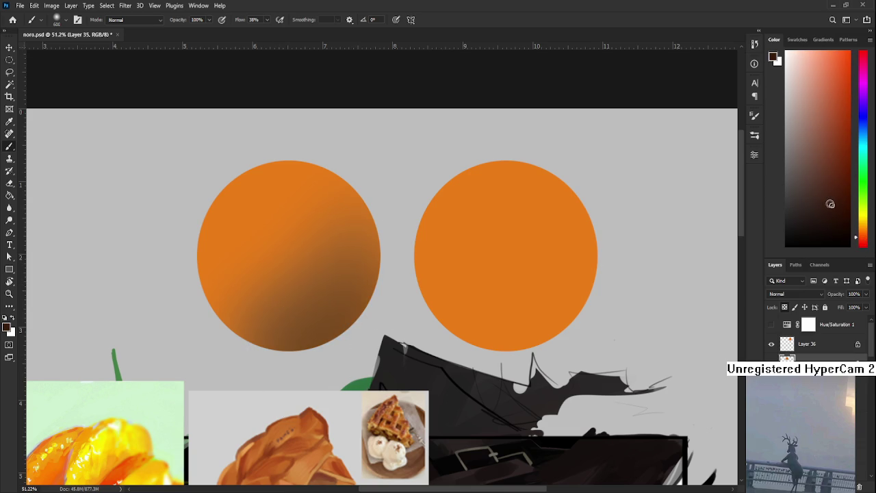
pyautogui.moveTo(349, 273); pyautogui.dragTo(331, 355)
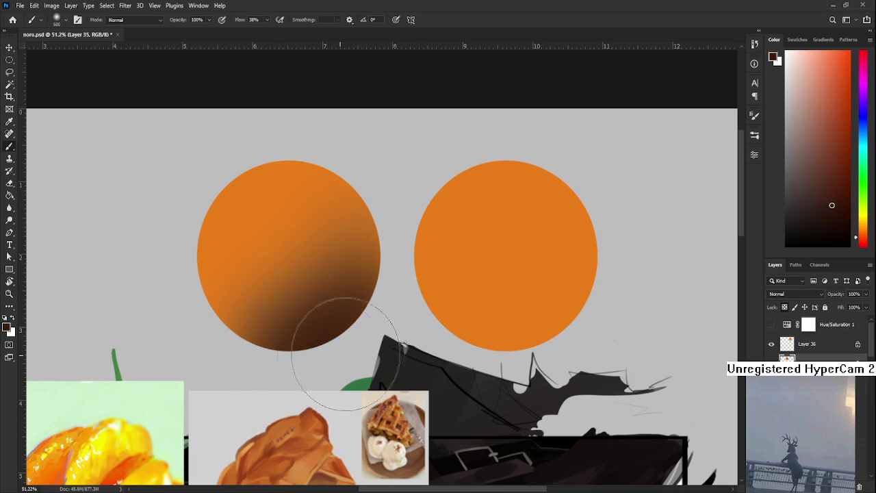
# Add a pale peach highlight to the left circle's upper left.
pyautogui.moveTo(342, 318); pyautogui.dragTo(363, 375)
pyautogui.keyDown('alt'); pyautogui.click(301, 273); pyautogui.keyUp('alt')
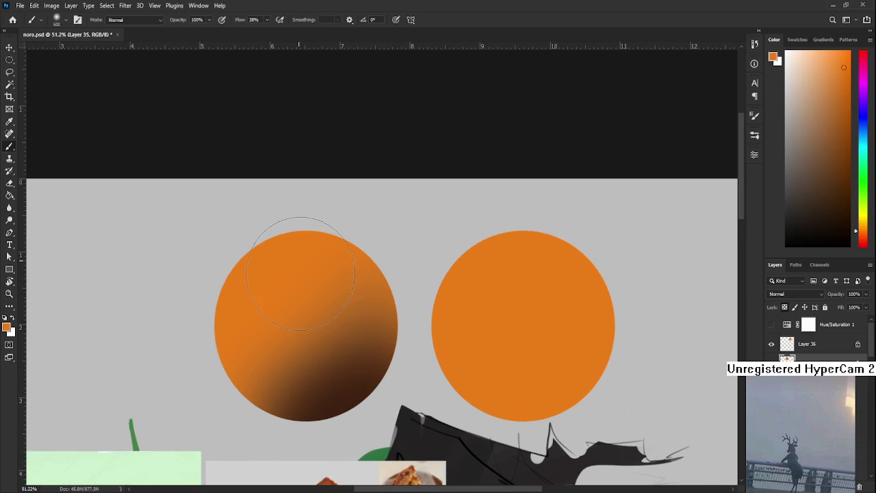
pyautogui.moveTo(831, 74); pyautogui.dragTo(814, 60)
pyautogui.moveTo(267, 260)
pyautogui.mouseDown()
pyautogui.moveTo(196, 313)
pyautogui.moveTo(196, 327)
pyautogui.moveTo(251, 225)
pyautogui.mouseUp()
pyautogui.hotkey('ctrl', 'z')
pyautogui.hotkey('ctrl', 'z')
pyautogui.click(804, 57)
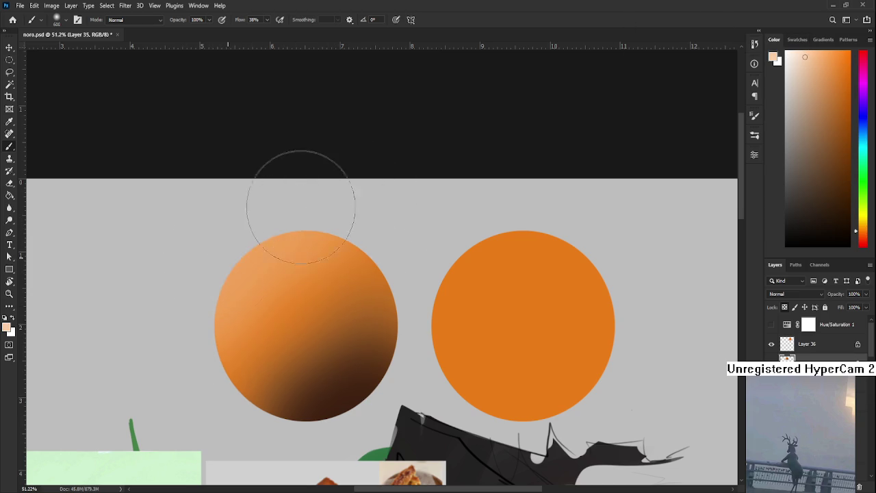
# Add empty Layer 37 above Layer 36 and reset colours to black and white.
pyautogui.hscroll(3, 285, 286)
pyautogui.moveTo(285, 285); pyautogui.dragTo(356, 258)
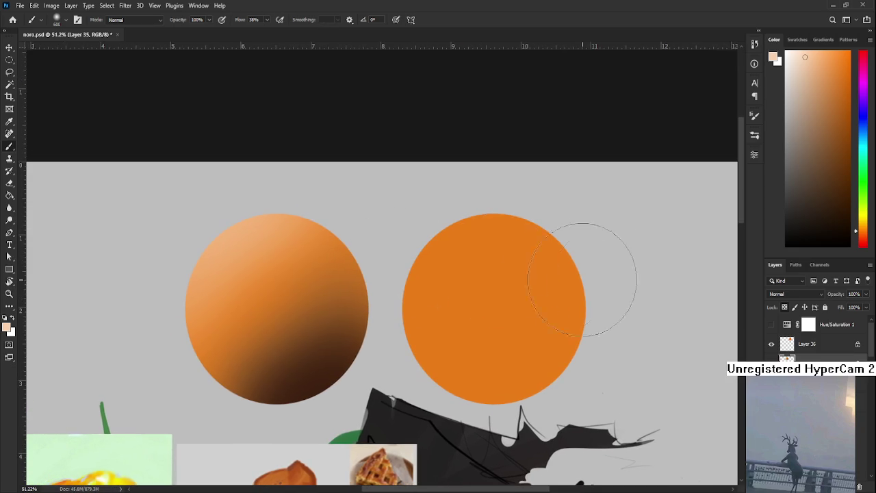
pyautogui.click(819, 350)
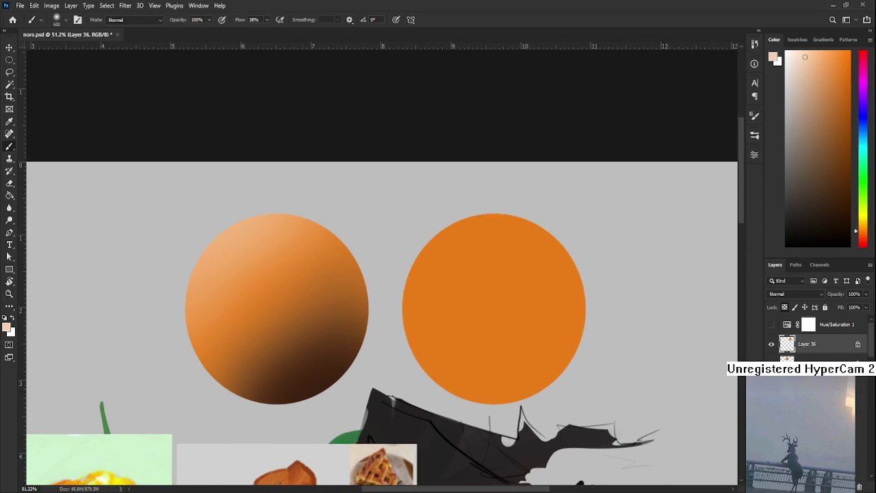
pyautogui.hotkey('ctrl', 'shift', 'alt', 'n')
pyautogui.press('d')
# Hand-letter VALUE in black with a small hard brush above the left sphere.
pyautogui.press('[')
pyautogui.press('[')
pyautogui.press('[')
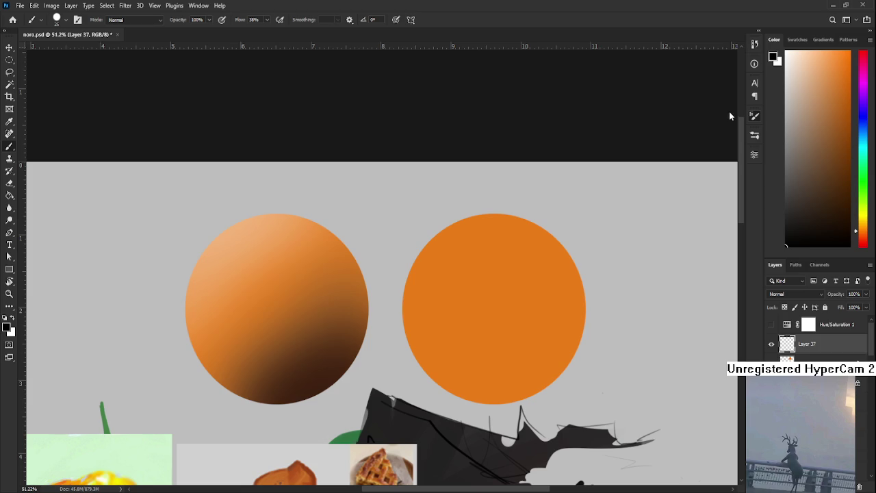
pyautogui.press('[')
pyautogui.moveTo(145, 214)
pyautogui.mouseDown()
pyautogui.moveTo(161, 235)
pyautogui.moveTo(171, 210)
pyautogui.moveTo(182, 222)
pyautogui.moveTo(176, 214)
pyautogui.mouseUp()
pyautogui.hotkey('ctrl', 'z')
pyautogui.moveTo(182, 206)
pyautogui.mouseDown()
pyautogui.moveTo(194, 218)
pyautogui.moveTo(216, 189)
pyautogui.mouseUp()
pyautogui.moveTo(205, 201); pyautogui.dragTo(223, 204)
pyautogui.moveTo(413, 221); pyautogui.dragTo(299, 271)
# Letter COLOUR above the right sphere, then reselect Layer 36.
pyautogui.moveTo(300, 238)
pyautogui.mouseDown()
pyautogui.moveTo(307, 248)
pyautogui.moveTo(300, 265)
pyautogui.moveTo(324, 238)
pyautogui.moveTo(360, 241)
pyautogui.moveTo(336, 200)
pyautogui.mouseUp()
pyautogui.hotkey('ctrl', 'z')
pyautogui.hotkey('ctrl', 'z')
pyautogui.scroll(-2, 341, 233)
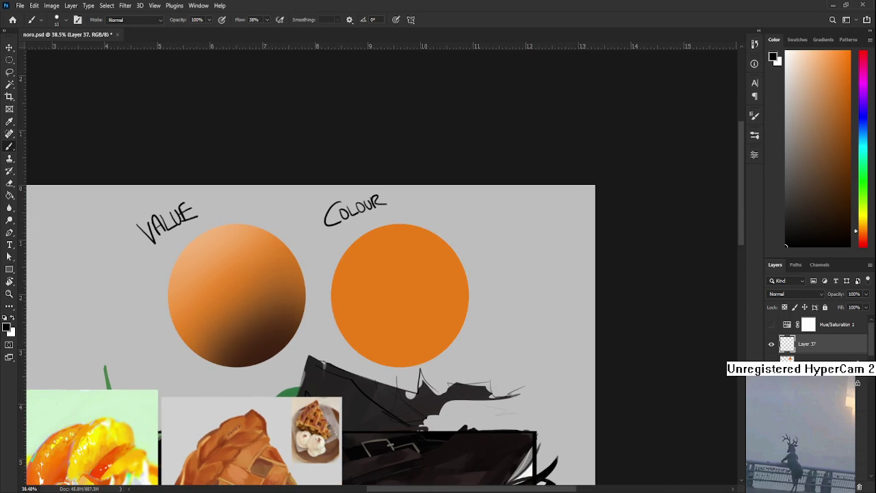
pyautogui.click(807, 363)
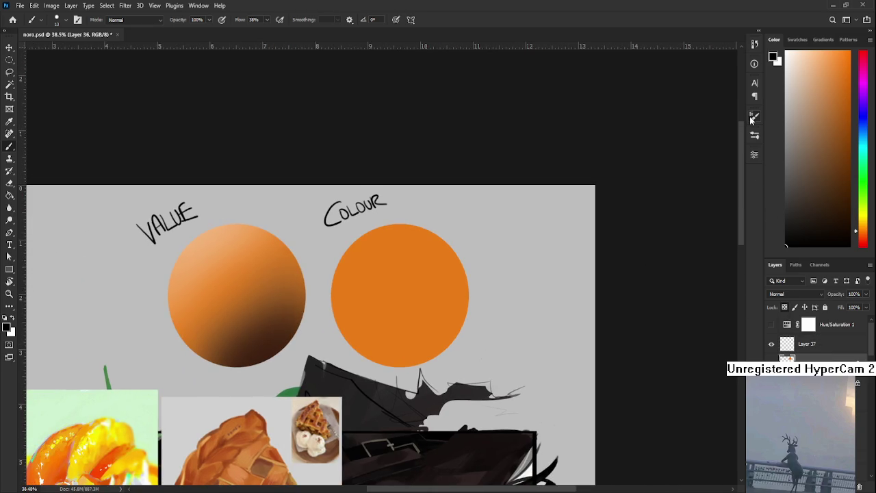
# Paint reddish-orange shading over the right sphere's lower right with a large soft brush.
pyautogui.press(']')
pyautogui.press(']')
pyautogui.press('w')
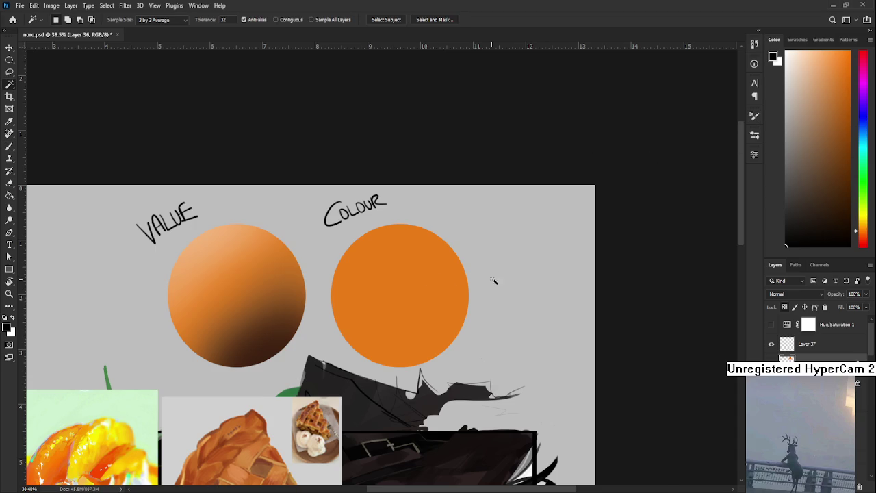
pyautogui.moveTo(856, 238); pyautogui.dragTo(864, 242)
pyautogui.moveTo(835, 160); pyautogui.dragTo(838, 127)
pyautogui.press('b')
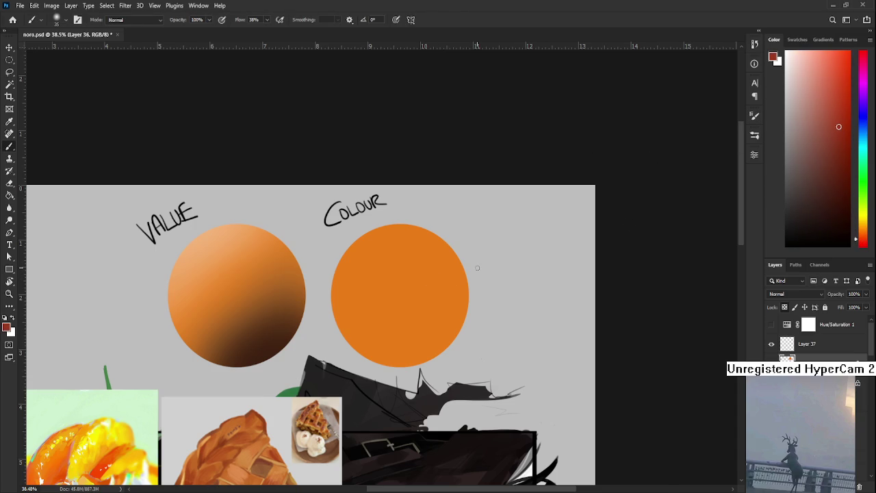
pyautogui.moveTo(470, 274); pyautogui.dragTo(345, 369)
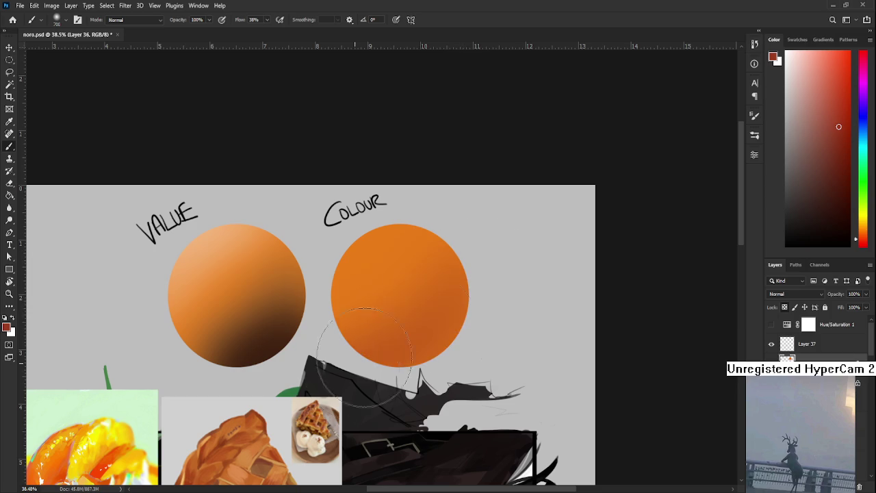
pyautogui.moveTo(495, 303); pyautogui.dragTo(323, 361)
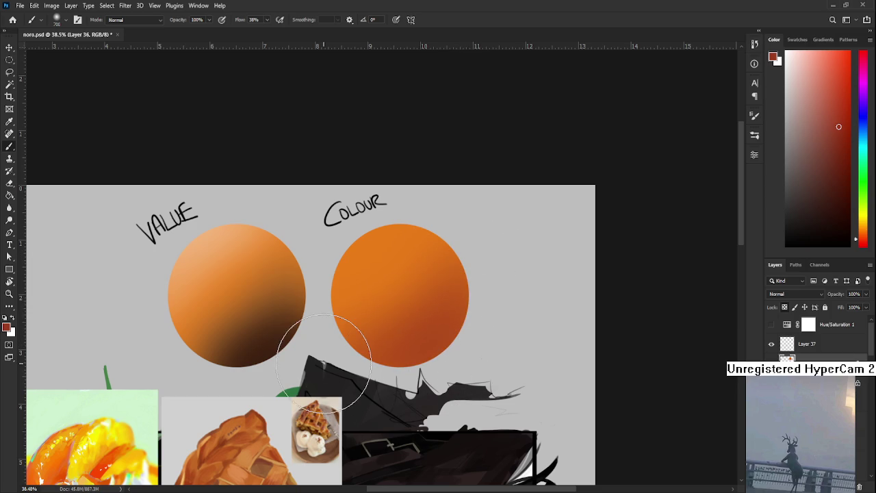
# Add dark blue-purple shading along the right sphere's bottom.
pyautogui.click(863, 117)
pyautogui.click(841, 135)
pyautogui.moveTo(842, 134); pyautogui.dragTo(842, 141)
pyautogui.moveTo(482, 283)
pyautogui.mouseDown()
pyautogui.moveTo(495, 312)
pyautogui.moveTo(411, 361)
pyautogui.mouseUp()
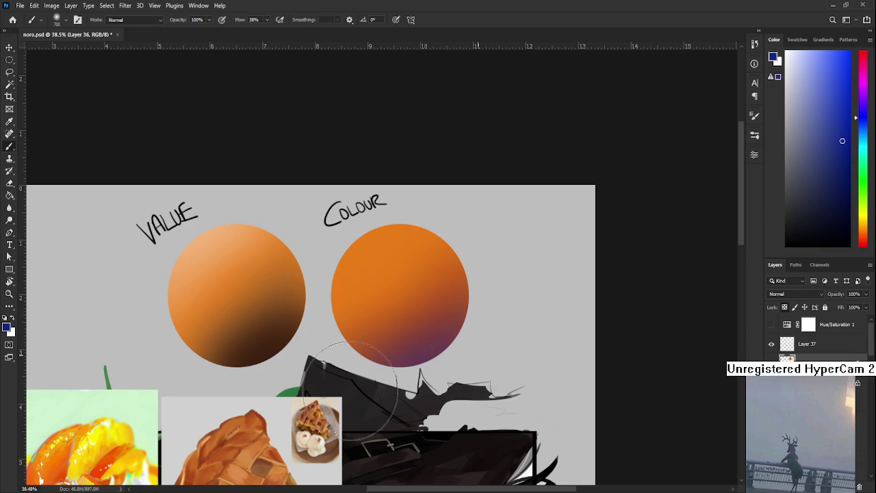
pyautogui.moveTo(482, 338); pyautogui.dragTo(468, 377)
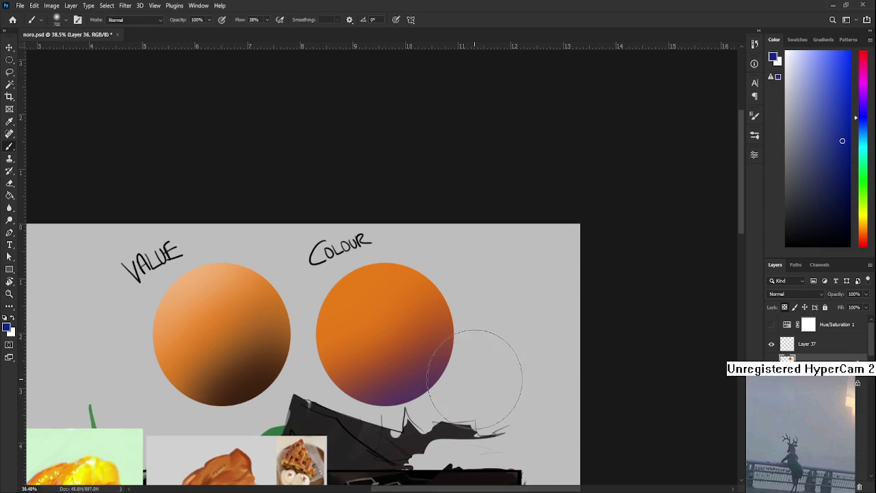
# Brush a light yellow glow over the right sphere's top-left.
pyautogui.keyDown('alt'); pyautogui.click(355, 305); pyautogui.keyUp('alt')
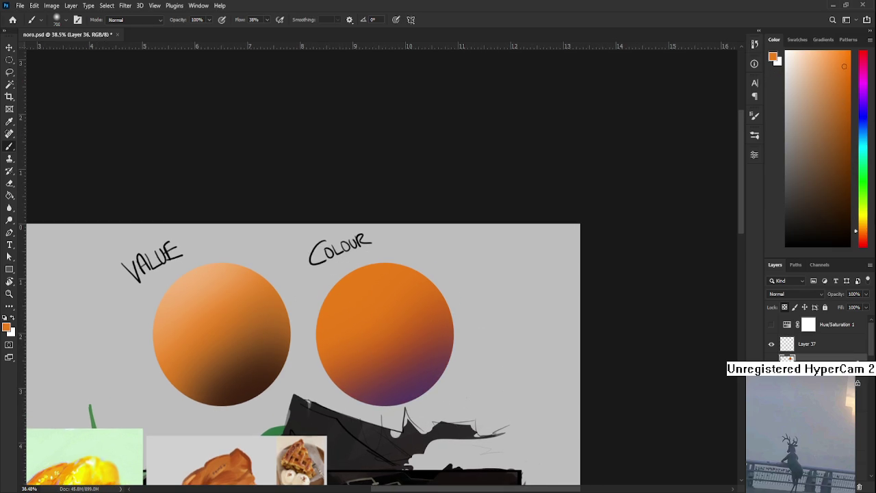
pyautogui.moveTo(864, 230); pyautogui.dragTo(863, 219)
pyautogui.moveTo(821, 68); pyautogui.dragTo(816, 61)
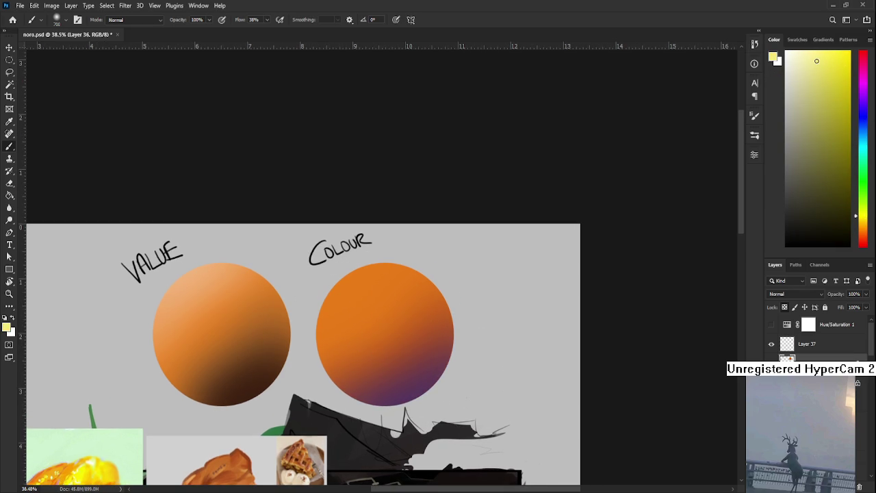
pyautogui.moveTo(390, 254); pyautogui.dragTo(420, 245)
pyautogui.moveTo(305, 299); pyautogui.dragTo(430, 243)
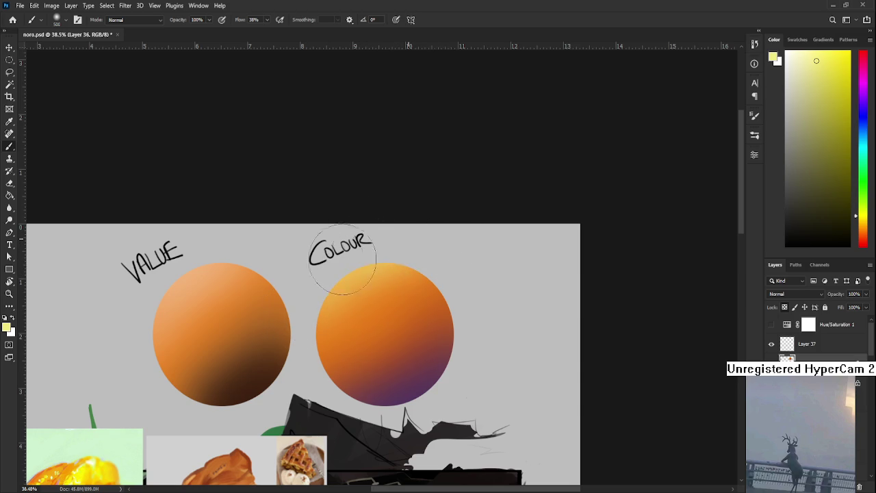
pyautogui.scroll(-1, 424, 246)
# Sample and adjust a light peach and a darker purple from the right sphere.
pyautogui.keyDown('alt'); pyautogui.click(409, 263); pyautogui.keyUp('alt')
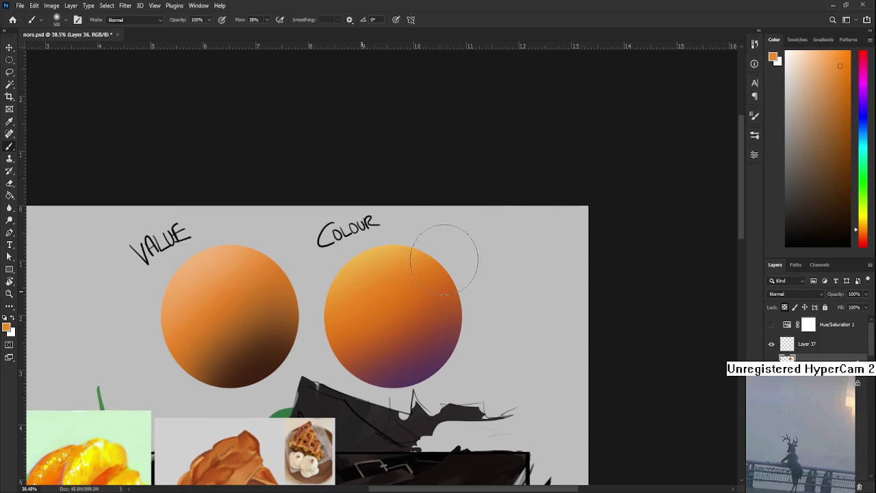
pyautogui.click(811, 57)
pyautogui.click(803, 55)
pyautogui.keyDown('alt'); pyautogui.click(426, 375); pyautogui.keyUp('alt')
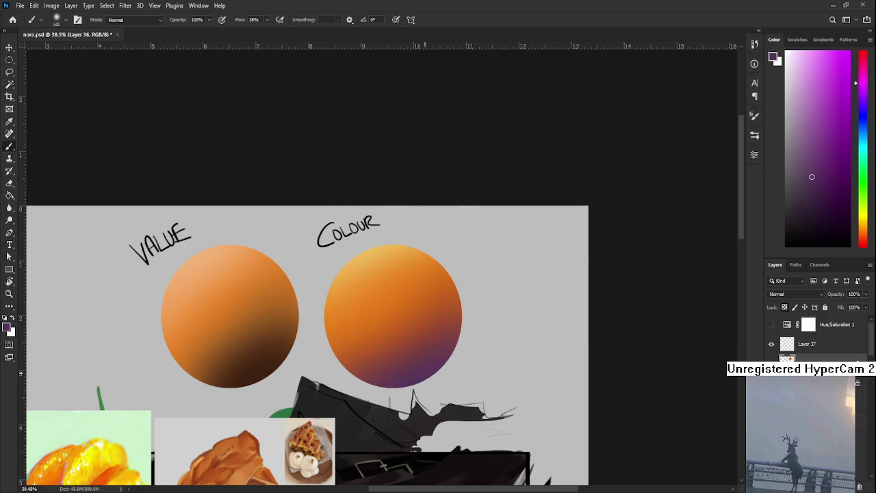
pyautogui.click(825, 209)
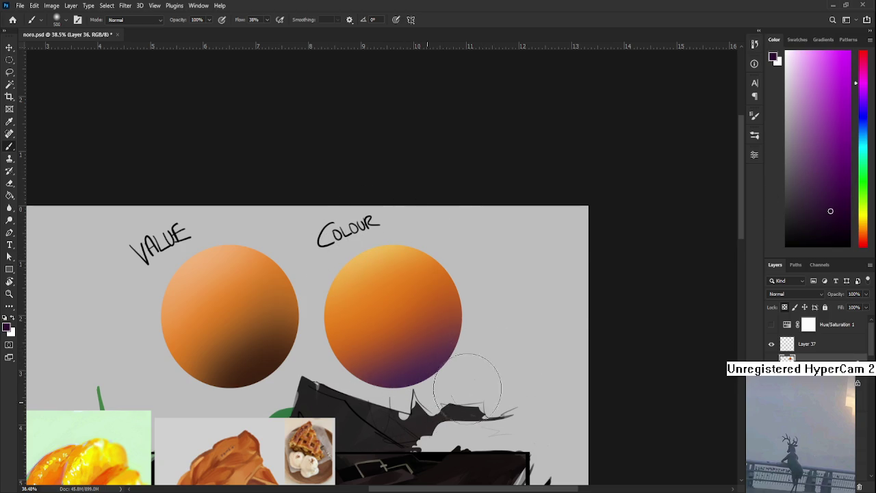
pyautogui.moveTo(498, 381); pyautogui.dragTo(540, 347)
pyautogui.scroll(1, 558, 342)
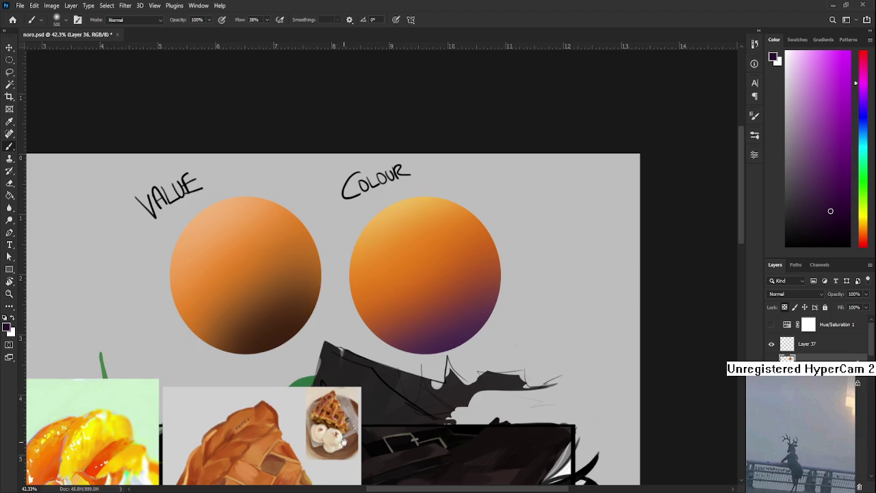
pyautogui.moveTo(438, 384); pyautogui.dragTo(492, 380)
# Toggle the Hue/Saturation layer to compare the COLOUR sphere's greyscale values against full colour.
pyautogui.click(771, 326)
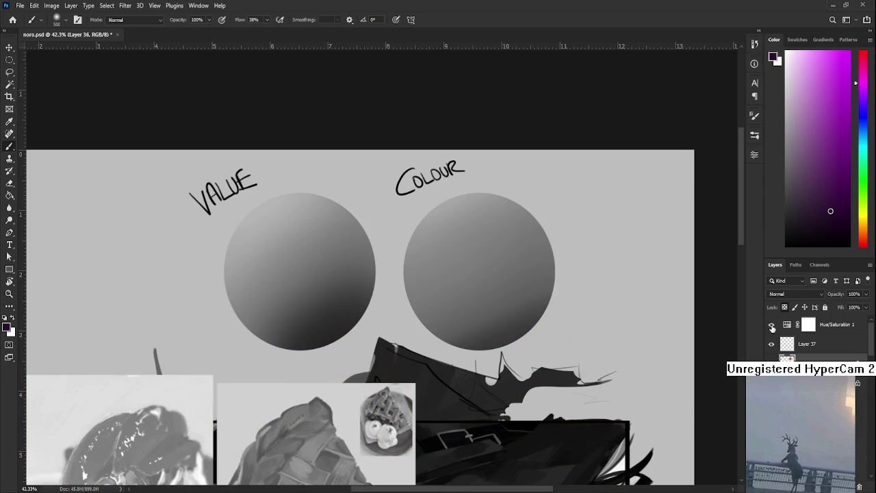
pyautogui.click(771, 326)
pyautogui.click(772, 326)
pyautogui.click(771, 326)
# Sample a darker purple and paint it over the sphere's lower part, then recheck values in greyscale.
pyautogui.keyDown('alt'); pyautogui.click(537, 310); pyautogui.keyUp('alt')
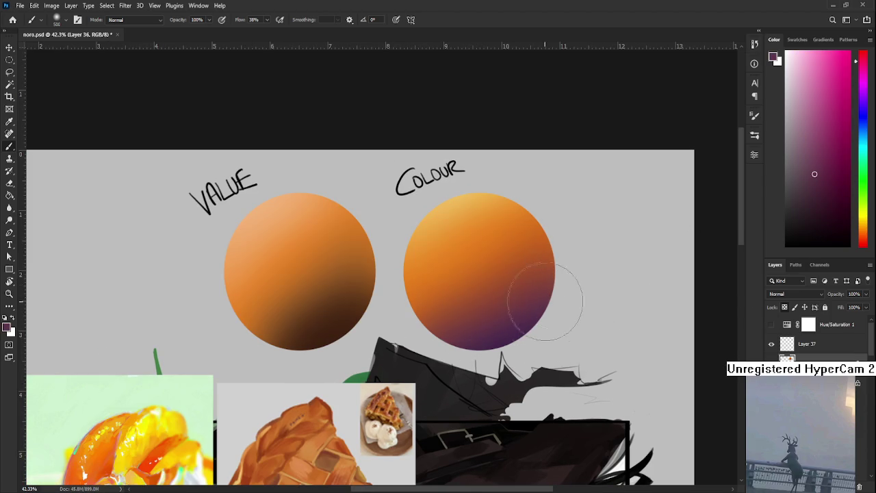
pyautogui.keyDown('alt'); pyautogui.click(528, 315); pyautogui.keyUp('alt')
pyautogui.moveTo(528, 315); pyautogui.dragTo(475, 346)
pyautogui.scroll(-1, 479, 303)
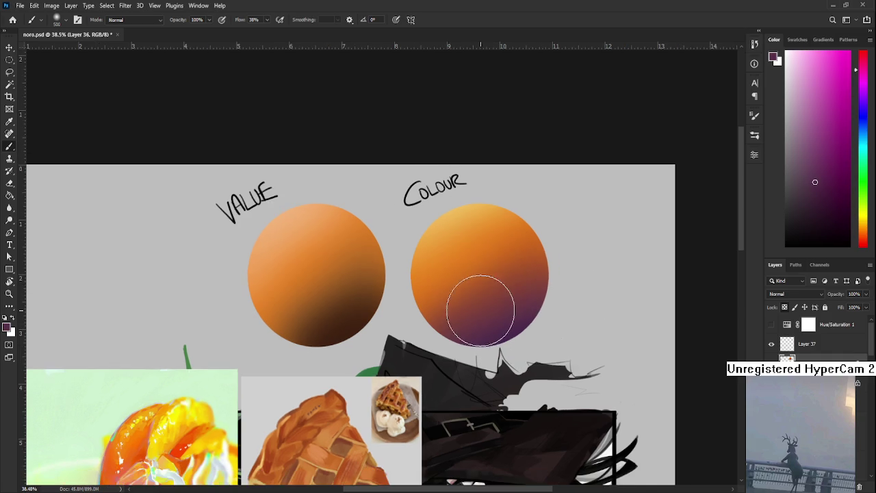
pyautogui.scroll(-1, 449, 283)
pyautogui.scroll(-1, 412, 281)
pyautogui.scroll(3, 424, 335)
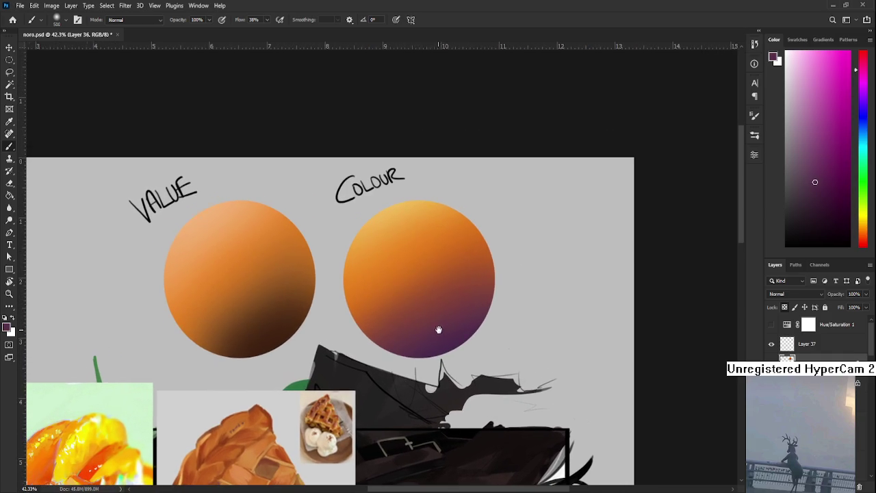
pyautogui.click(771, 326)
pyautogui.click(771, 326)
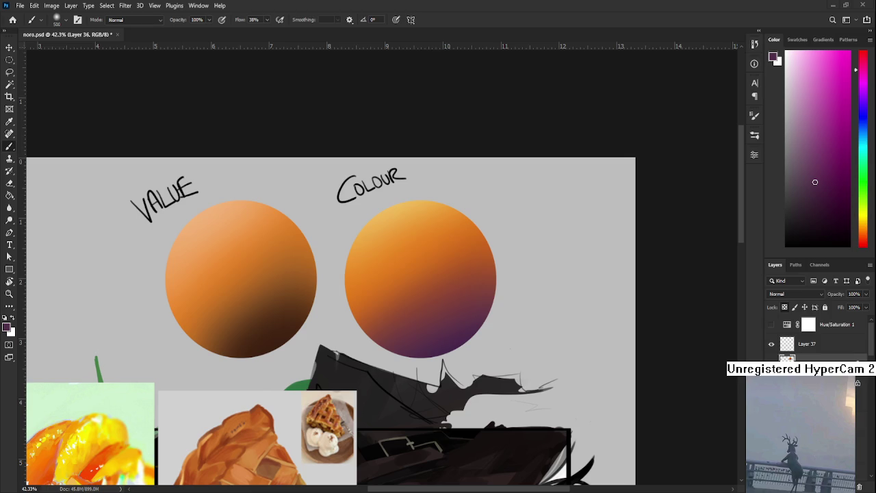
# On Layer 37, paint red, orange and yellow swatches in a column left of the spheres.
pyautogui.moveTo(307, 301); pyautogui.dragTo(506, 311)
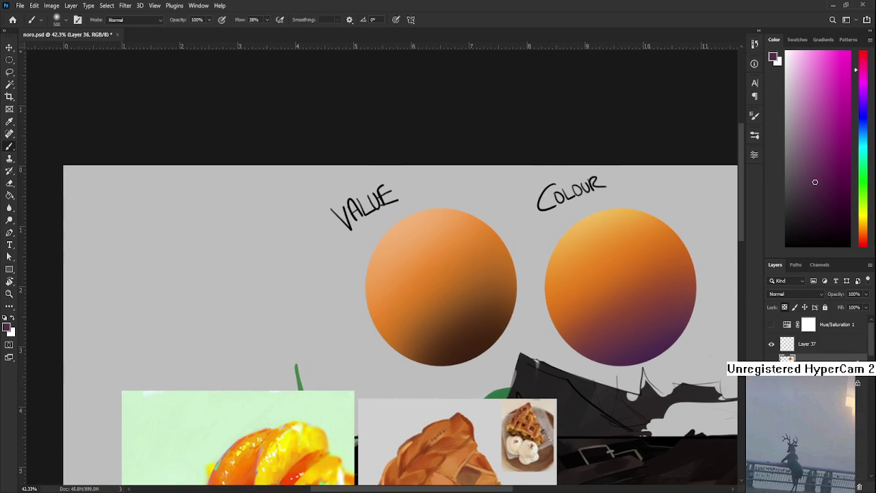
pyautogui.click(864, 245)
pyautogui.click(822, 346)
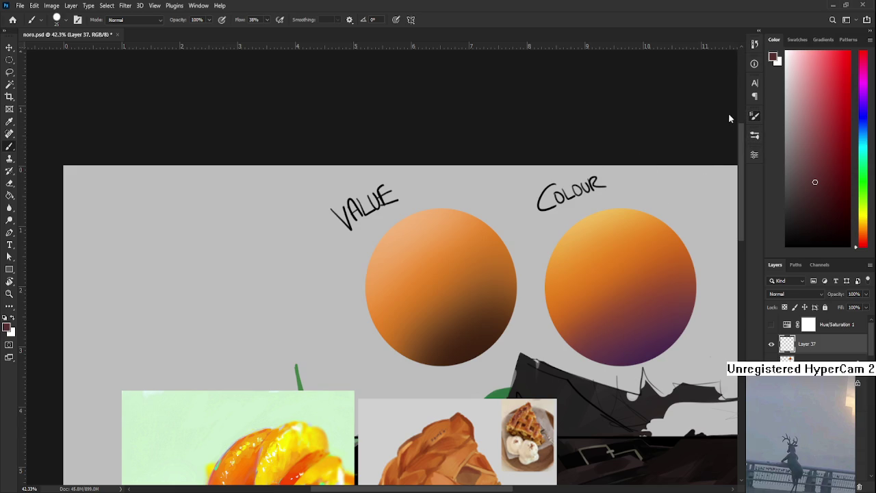
pyautogui.moveTo(814, 93); pyautogui.dragTo(843, 77)
pyautogui.moveTo(219, 264)
pyautogui.mouseDown()
pyautogui.moveTo(226, 251)
pyautogui.moveTo(224, 257)
pyautogui.mouseUp()
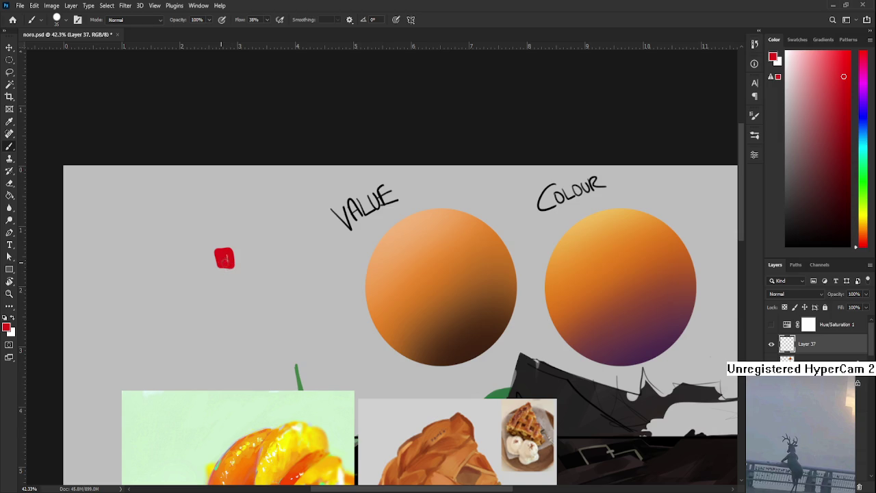
pyautogui.keyDown('alt'); pyautogui.click(619, 269); pyautogui.keyUp('alt')
pyautogui.moveTo(219, 287); pyautogui.dragTo(228, 288)
pyautogui.hotkey('ctrl', 'z')
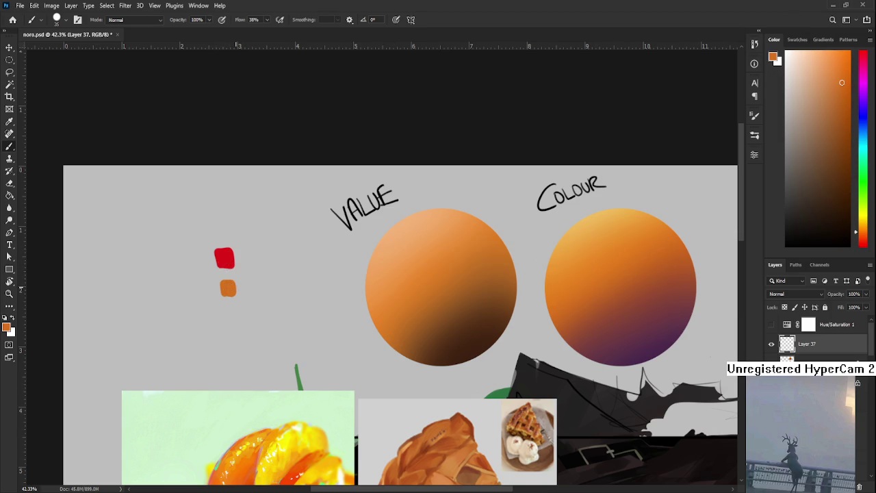
pyautogui.moveTo(864, 180); pyautogui.dragTo(863, 217)
pyautogui.click(841, 74)
pyautogui.moveTo(225, 317); pyautogui.dragTo(231, 322)
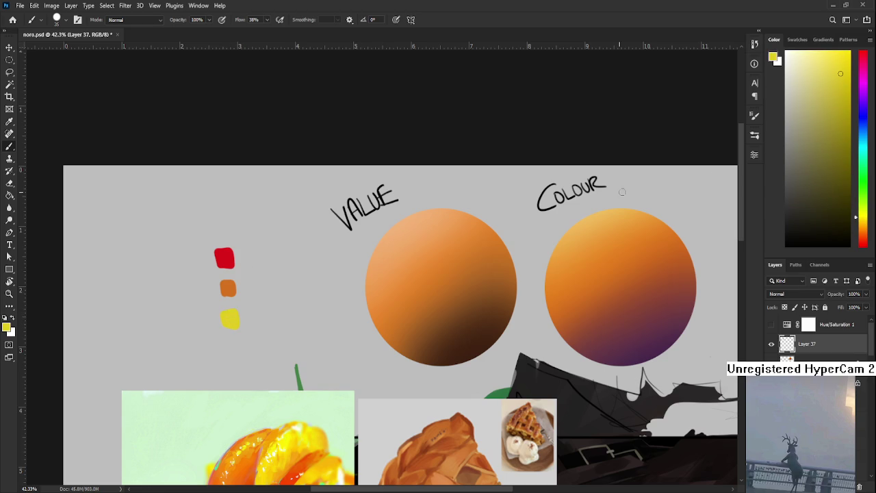
# Paint green, blue and purple swatches in a second column beside the warm ones.
pyautogui.click(863, 182)
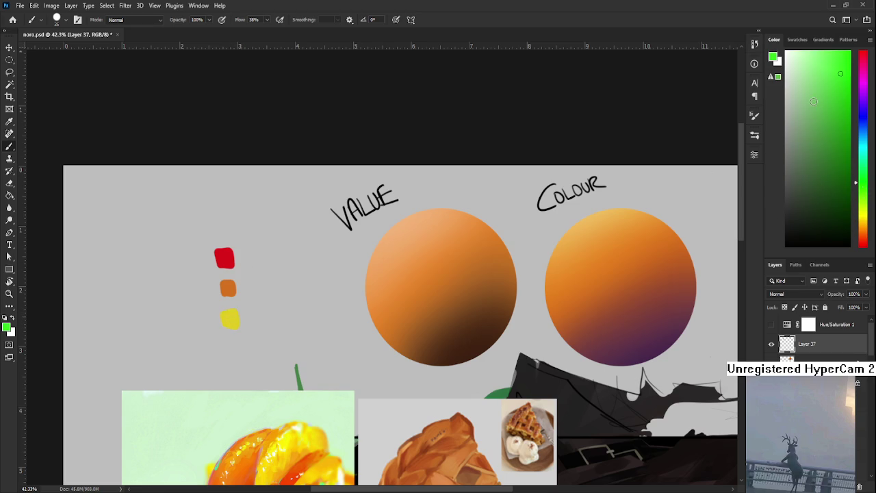
pyautogui.moveTo(274, 247); pyautogui.dragTo(276, 260)
pyautogui.hotkey('ctrl', 'z')
pyautogui.click(863, 133)
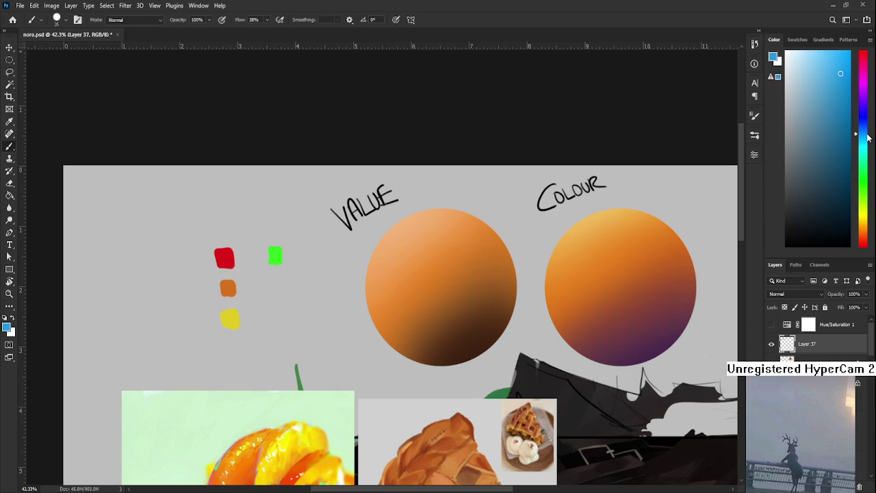
pyautogui.moveTo(269, 286); pyautogui.dragTo(276, 284)
pyautogui.click(864, 114)
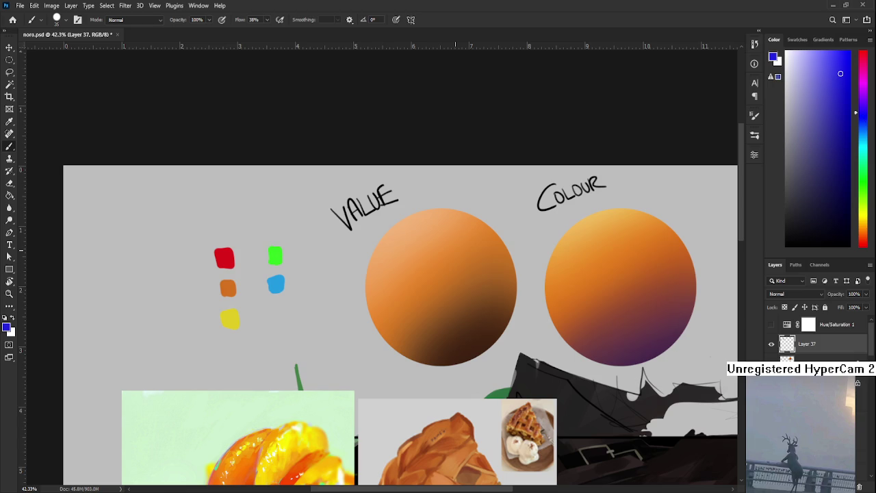
pyautogui.click(862, 92)
pyautogui.moveTo(274, 311); pyautogui.dragTo(279, 322)
pyautogui.press('e')
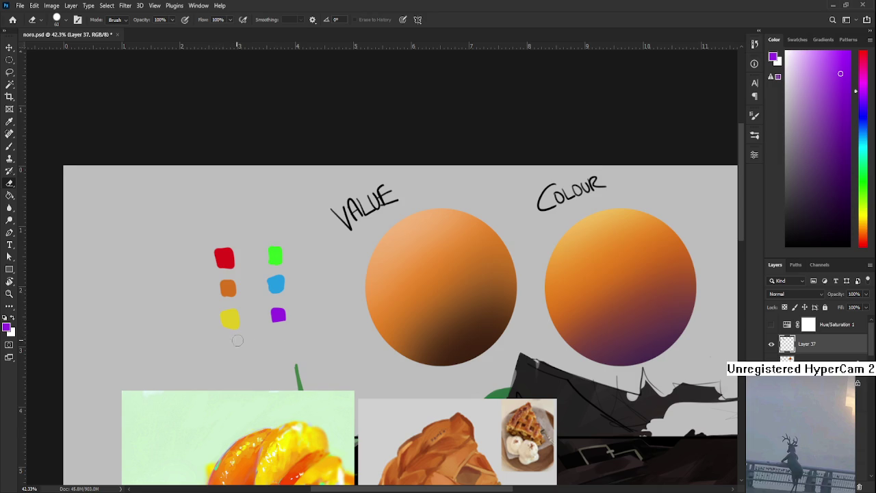
pyautogui.scroll(1, 229, 344)
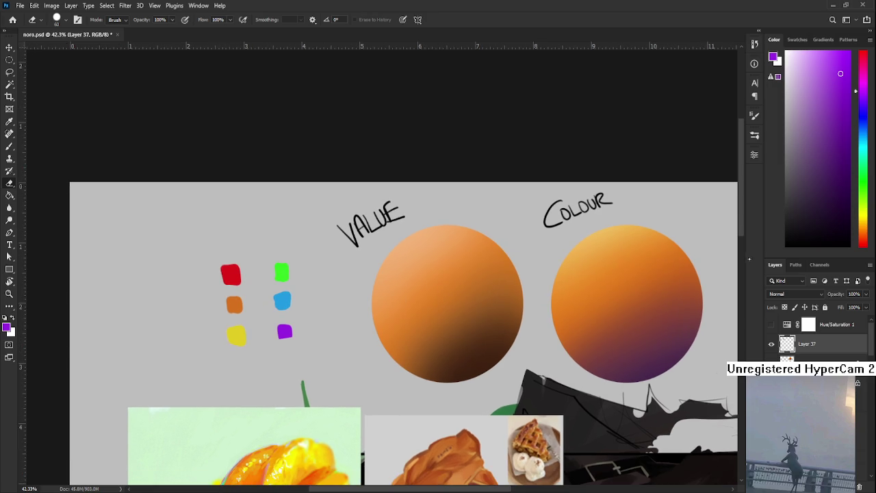
# With a black brush, letter WARM above the warm swatch column.
pyautogui.click(786, 245)
pyautogui.press('b')
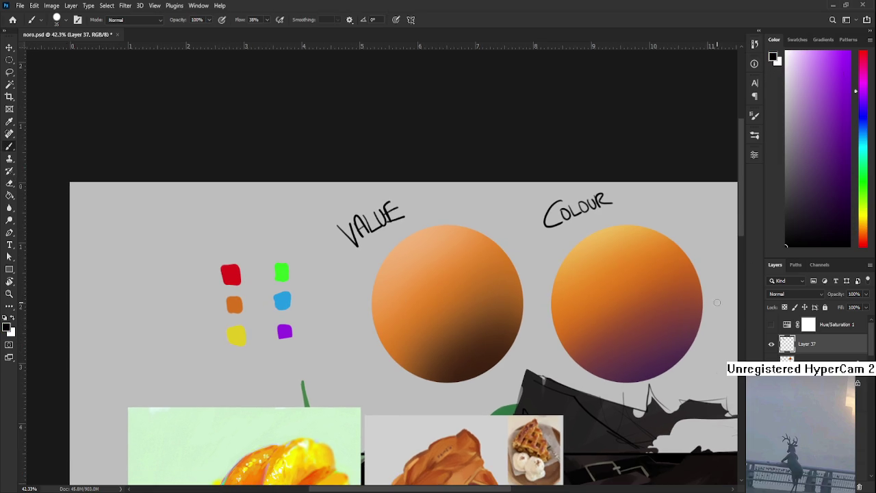
pyautogui.moveTo(198, 236)
pyautogui.mouseDown()
pyautogui.moveTo(216, 239)
pyautogui.moveTo(224, 255)
pyautogui.mouseUp()
pyautogui.moveTo(214, 248)
pyautogui.mouseDown()
pyautogui.moveTo(225, 249)
pyautogui.moveTo(228, 236)
pyautogui.mouseUp()
pyautogui.moveTo(228, 236)
pyautogui.mouseDown()
pyautogui.moveTo(234, 250)
pyautogui.moveTo(240, 234)
pyautogui.moveTo(247, 252)
pyautogui.moveTo(288, 269)
pyautogui.moveTo(290, 251)
pyautogui.moveTo(316, 262)
pyautogui.mouseUp()
# Draw arrows linking the orange and blue swatches.
pyautogui.moveTo(303, 292); pyautogui.dragTo(317, 247)
pyautogui.moveTo(274, 275)
pyautogui.mouseDown()
pyautogui.moveTo(295, 261)
pyautogui.moveTo(286, 290)
pyautogui.moveTo(289, 276)
pyautogui.moveTo(271, 277)
pyautogui.moveTo(276, 281)
pyautogui.mouseUp()
pyautogui.hotkey('ctrl', 'z')
pyautogui.hotkey('ctrl', 'z')
pyautogui.moveTo(277, 271)
pyautogui.mouseDown()
pyautogui.moveTo(292, 290)
pyautogui.moveTo(295, 321)
pyautogui.mouseUp()
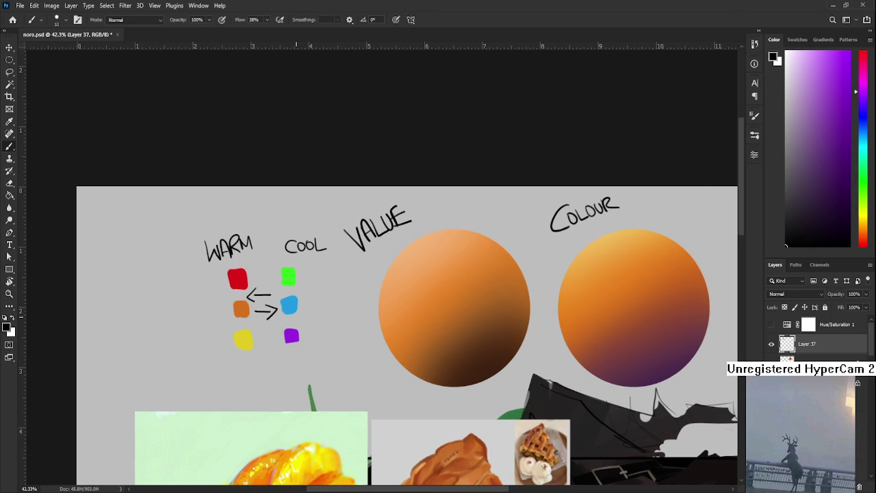
pyautogui.moveTo(377, 278); pyautogui.dragTo(323, 272)
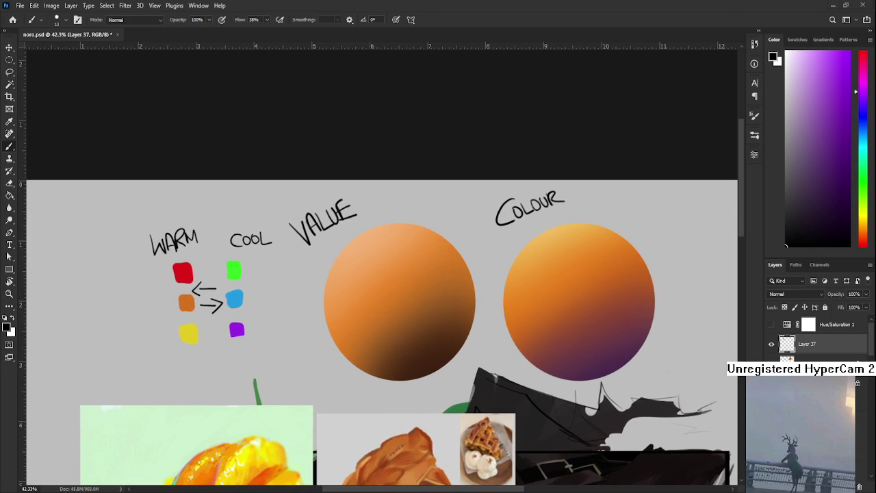
pyautogui.scroll(-1, 322, 404)
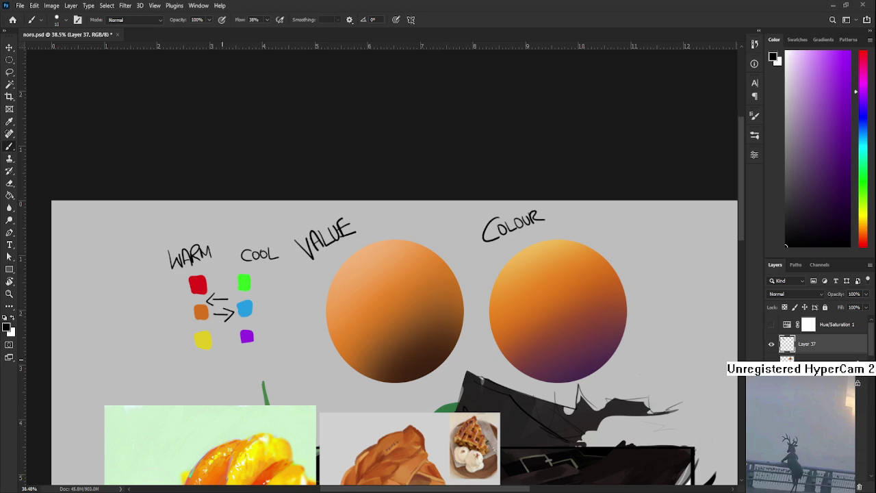
pyautogui.moveTo(333, 364); pyautogui.dragTo(277, 197)
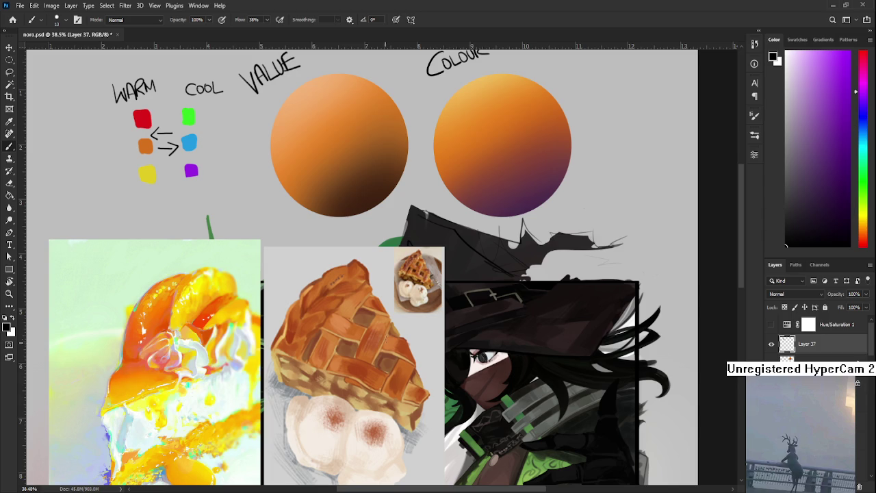
pyautogui.scroll(2, 379, 348)
# Add a new Multiply-mode layer above the applepie layer.
pyautogui.scroll(2, 378, 325)
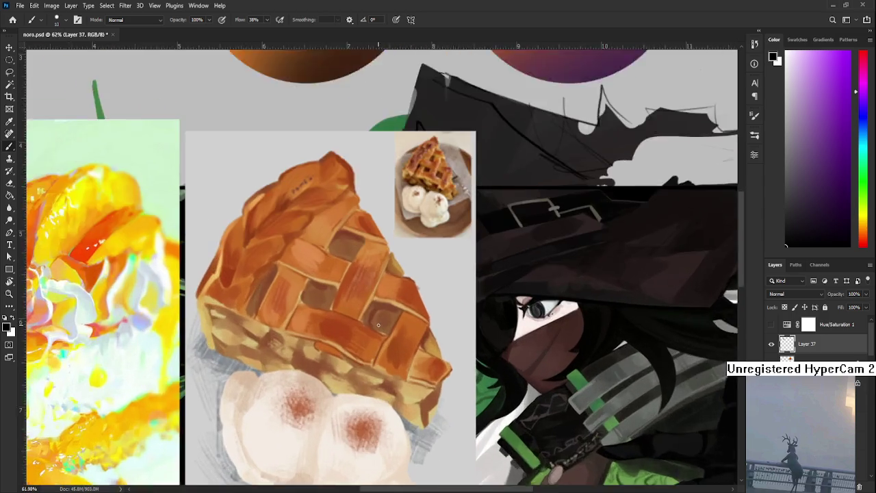
pyautogui.scroll(2, 379, 325)
pyautogui.scroll(-2, 379, 325)
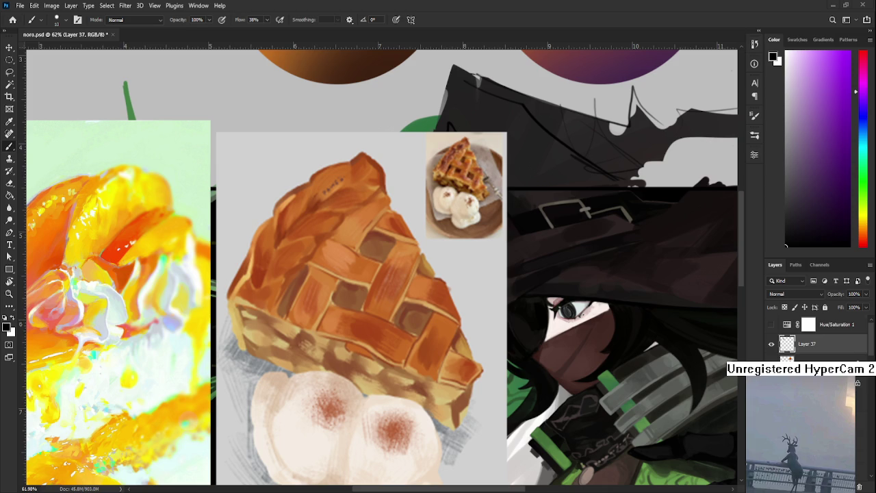
pyautogui.scroll(-1, 814, 336)
pyautogui.keyDown('ctrl'); pyautogui.click(342, 274); pyautogui.keyUp('ctrl')
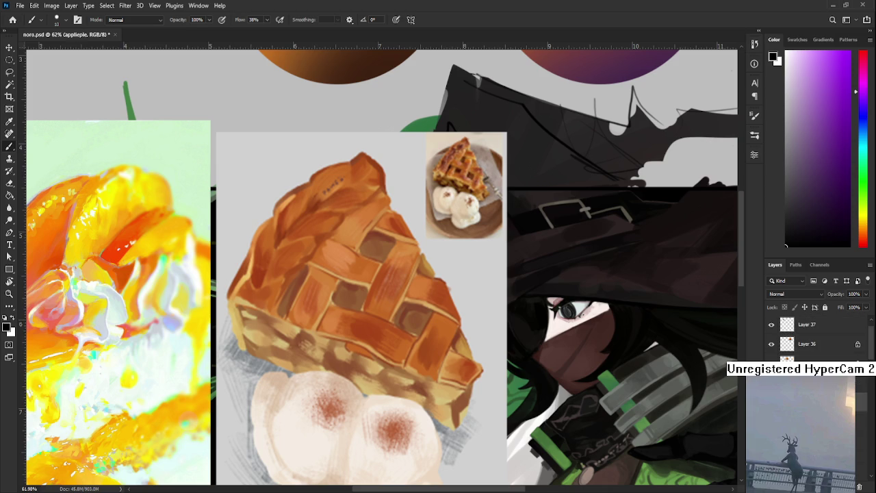
pyautogui.hotkey('ctrl', 'shift', 'alt', 'n')
pyautogui.click(794, 293)
pyautogui.click(785, 336)
pyautogui.scroll(5, 780, 295)
pyautogui.click(818, 173)
# Enlarge the brush and paint dark purple shadows into two lattice gaps.
pyautogui.moveTo(396, 234)
pyautogui.mouseDown()
pyautogui.moveTo(384, 262)
pyautogui.moveTo(347, 281)
pyautogui.moveTo(376, 271)
pyautogui.mouseUp()
pyautogui.press(']')
pyautogui.press(']')
pyautogui.press(']')
pyautogui.press(']')
pyautogui.moveTo(353, 316)
pyautogui.mouseDown()
pyautogui.moveTo(331, 313)
pyautogui.moveTo(352, 320)
pyautogui.mouseUp()
pyautogui.hotkey('ctrl', 'z')
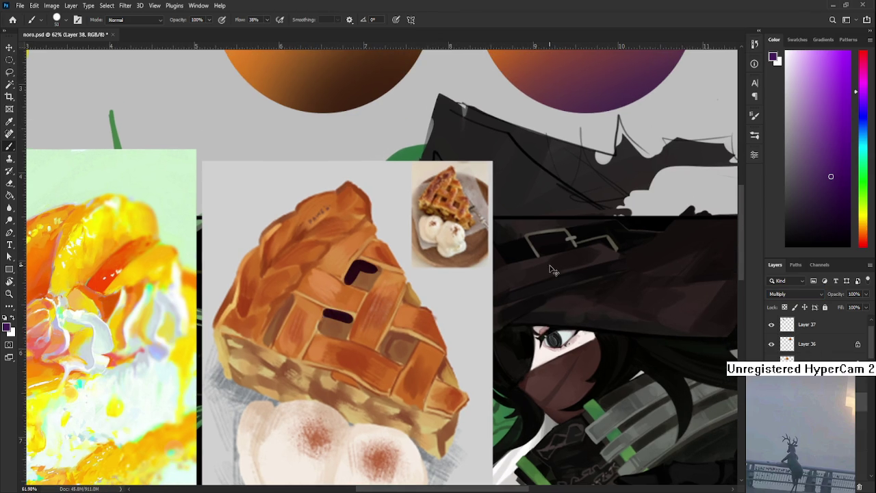
# Shade the lattice gaps, right edge and lower crust edge with bright purple.
pyautogui.hotkey('ctrl', 'z')
pyautogui.click(842, 82)
pyautogui.hotkey('ctrl', 'z')
pyautogui.moveTo(355, 264)
pyautogui.mouseDown()
pyautogui.moveTo(351, 278)
pyautogui.moveTo(380, 270)
pyautogui.mouseUp()
pyautogui.moveTo(322, 333); pyautogui.dragTo(352, 316)
pyautogui.moveTo(381, 354)
pyautogui.mouseDown()
pyautogui.moveTo(400, 337)
pyautogui.moveTo(416, 342)
pyautogui.mouseUp()
pyautogui.moveTo(406, 289); pyautogui.dragTo(403, 300)
pyautogui.moveTo(441, 366); pyautogui.dragTo(445, 381)
pyautogui.moveTo(291, 299); pyautogui.dragTo(275, 327)
pyautogui.moveTo(313, 386)
pyautogui.mouseDown()
pyautogui.moveTo(334, 401)
pyautogui.moveTo(236, 348)
pyautogui.mouseUp()
pyautogui.moveTo(364, 401); pyautogui.dragTo(451, 435)
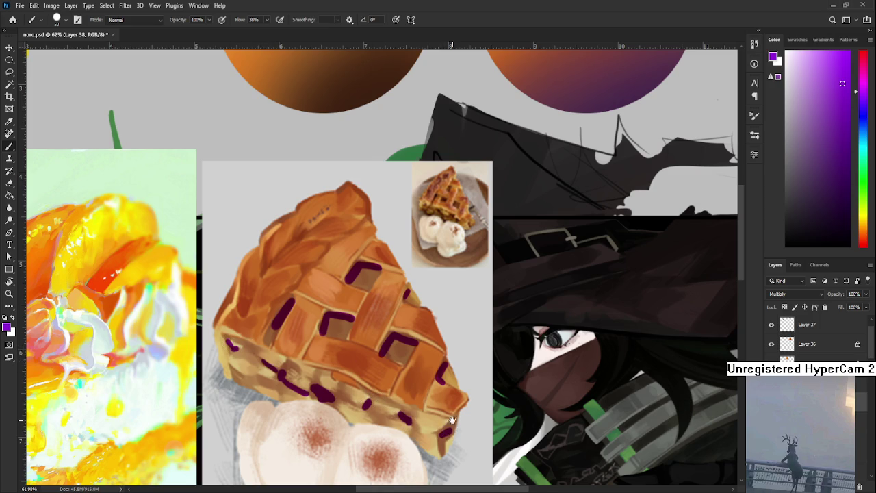
# Lower the purple shadow layer's opacity and sample a tan from the pie crust.
pyautogui.scroll(-1, 451, 431)
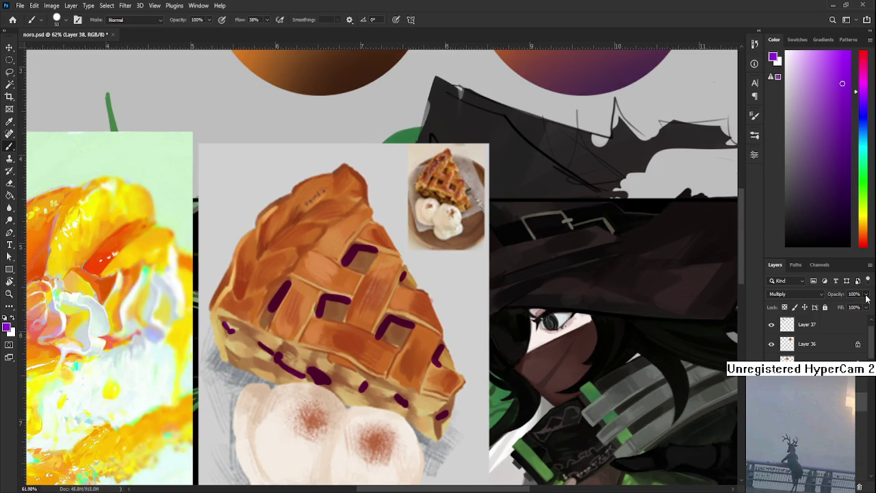
pyautogui.moveTo(845, 310); pyautogui.dragTo(854, 310)
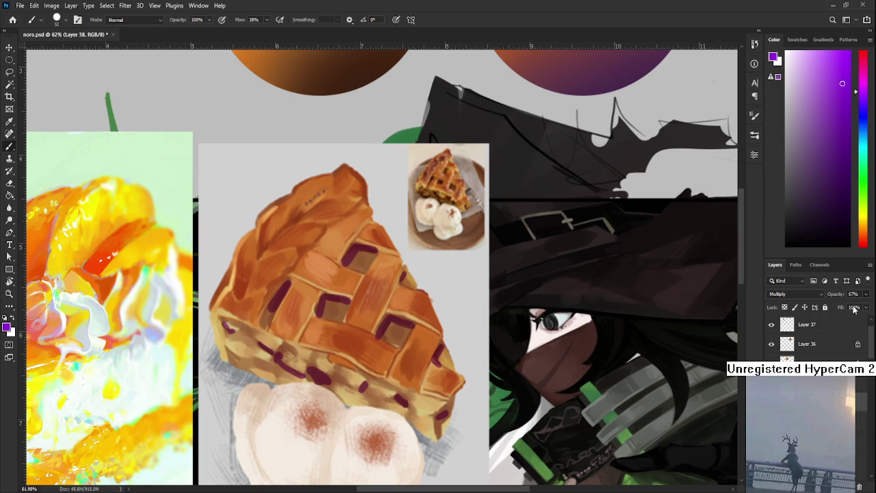
pyautogui.moveTo(524, 297)
pyautogui.mouseDown()
pyautogui.moveTo(418, 297)
pyautogui.moveTo(418, 287)
pyautogui.moveTo(388, 333)
pyautogui.moveTo(422, 405)
pyautogui.mouseUp()
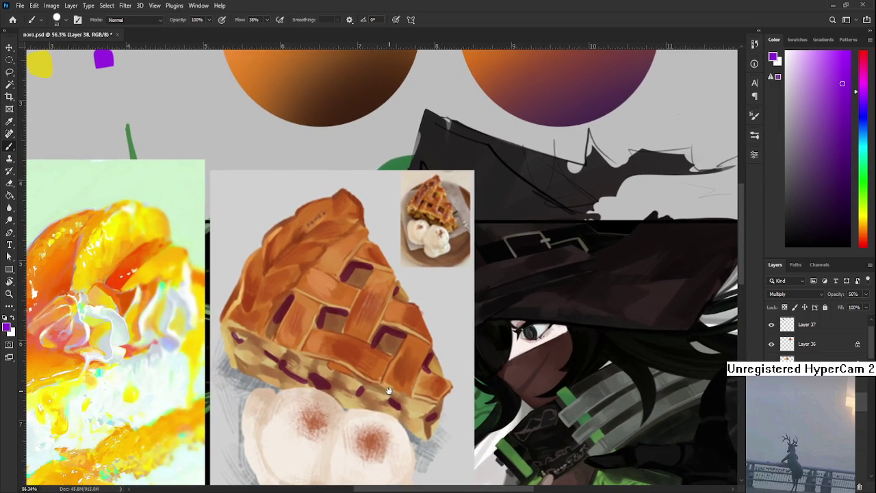
pyautogui.keyDown('alt'); pyautogui.click(419, 410); pyautogui.keyUp('alt')
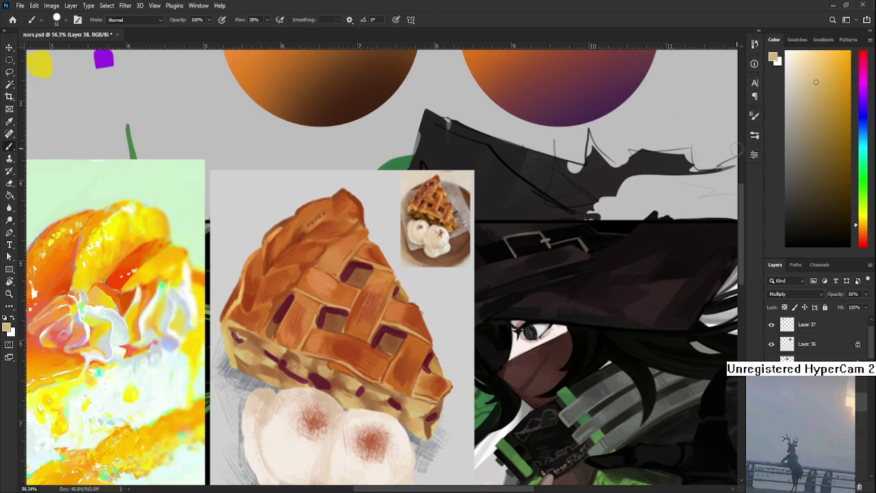
# Shift the sampled tan to a saturated gold and add a new layer.
pyautogui.click(832, 67)
pyautogui.hotkey('ctrl', 'shift', 'alt', 'n')
# Choose a warm red paint colour and shrink the brush to size 30.
pyautogui.click(863, 246)
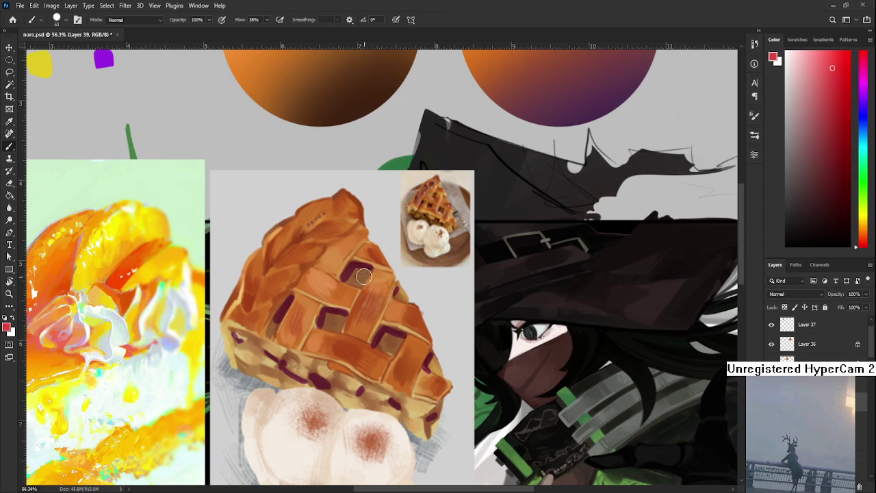
pyautogui.moveTo(293, 263); pyautogui.dragTo(280, 287)
pyautogui.hotkey('ctrl', 'z')
pyautogui.click(844, 137)
pyautogui.scroll(-12, 794, 294)
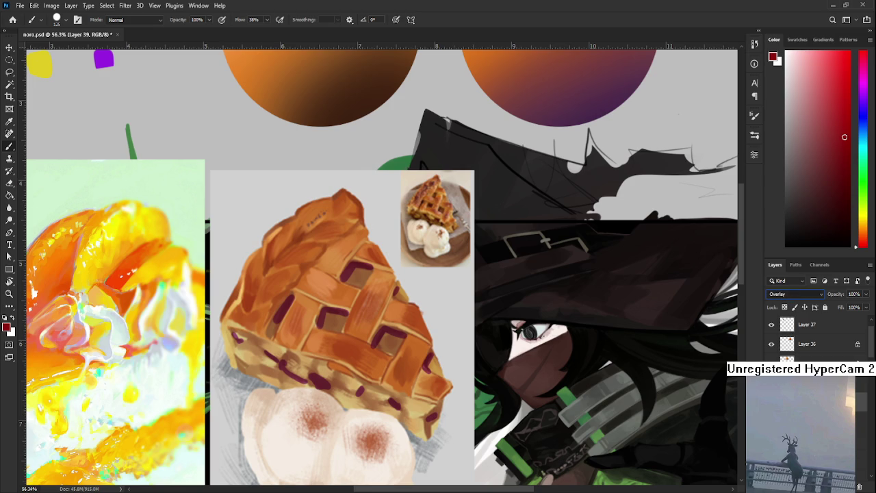
pyautogui.click(435, 241)
pyautogui.press('[')
pyautogui.press('[')
pyautogui.press('[')
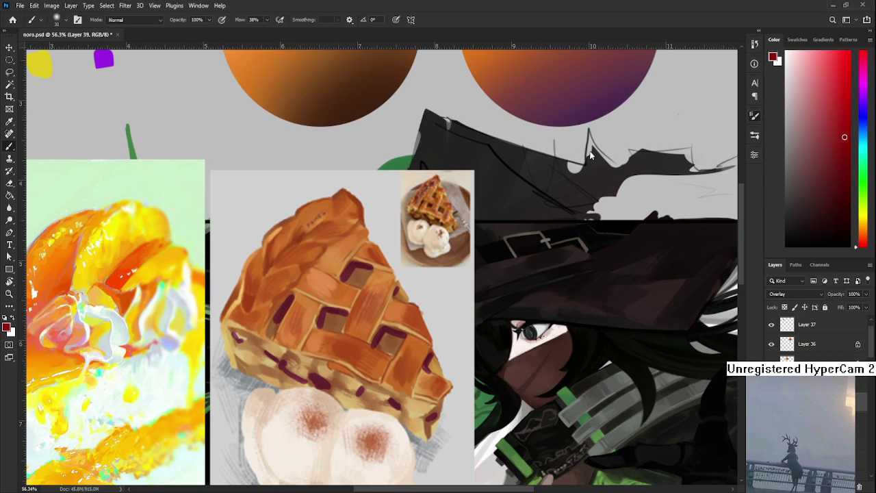
pyautogui.click(827, 121)
pyautogui.moveTo(862, 252); pyautogui.dragTo(864, 241)
pyautogui.click(836, 138)
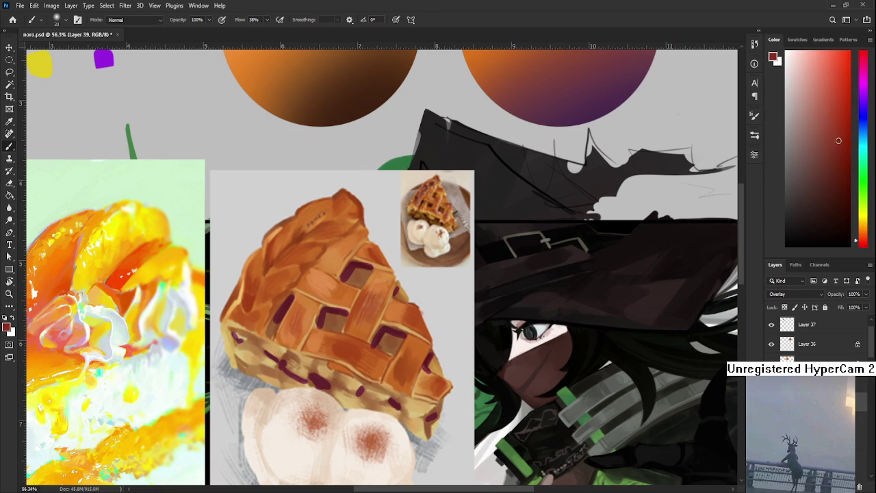
pyautogui.click(839, 133)
# Glaze the pie's upper-left crust and lattice strips with warm red.
pyautogui.moveTo(319, 268); pyautogui.dragTo(273, 263)
pyautogui.moveTo(322, 243); pyautogui.dragTo(288, 274)
pyautogui.moveTo(329, 219); pyautogui.dragTo(303, 224)
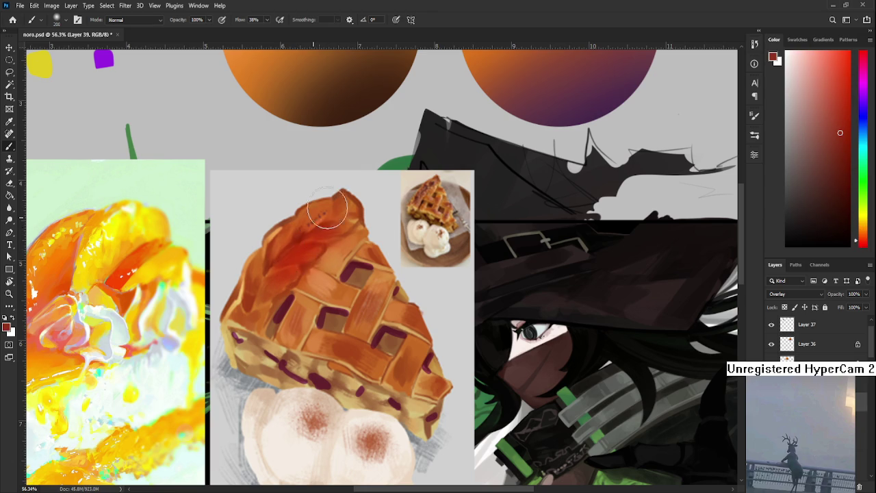
pyautogui.moveTo(308, 260); pyautogui.dragTo(321, 287)
pyautogui.moveTo(365, 321)
pyautogui.mouseDown()
pyautogui.moveTo(350, 310)
pyautogui.moveTo(363, 274)
pyautogui.mouseUp()
pyautogui.moveTo(397, 342); pyautogui.dragTo(417, 321)
pyautogui.moveTo(356, 328); pyautogui.dragTo(328, 356)
pyautogui.moveTo(287, 315)
pyautogui.mouseDown()
pyautogui.moveTo(278, 323)
pyautogui.moveTo(268, 294)
pyautogui.moveTo(334, 260)
pyautogui.mouseUp()
pyautogui.moveTo(321, 226)
pyautogui.mouseDown()
pyautogui.moveTo(274, 279)
pyautogui.moveTo(311, 263)
pyautogui.moveTo(280, 260)
pyautogui.moveTo(260, 277)
pyautogui.mouseUp()
pyautogui.press('e')
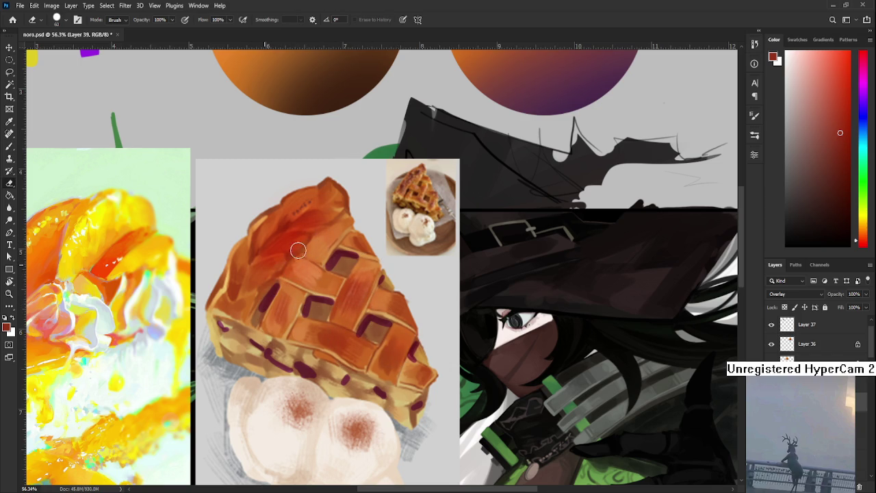
# Paint cool blue into the lower-right, upper and lower-left lattice holes.
pyautogui.moveTo(317, 257); pyautogui.dragTo(321, 276)
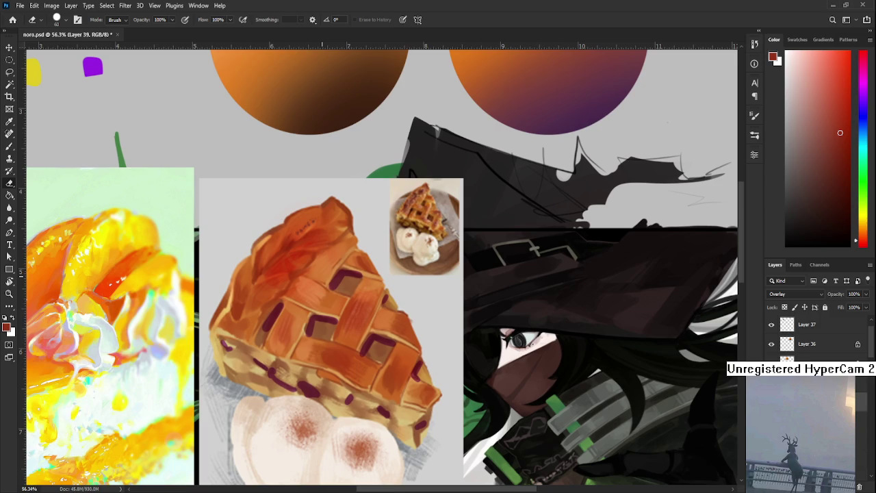
pyautogui.click(862, 128)
pyautogui.click(843, 142)
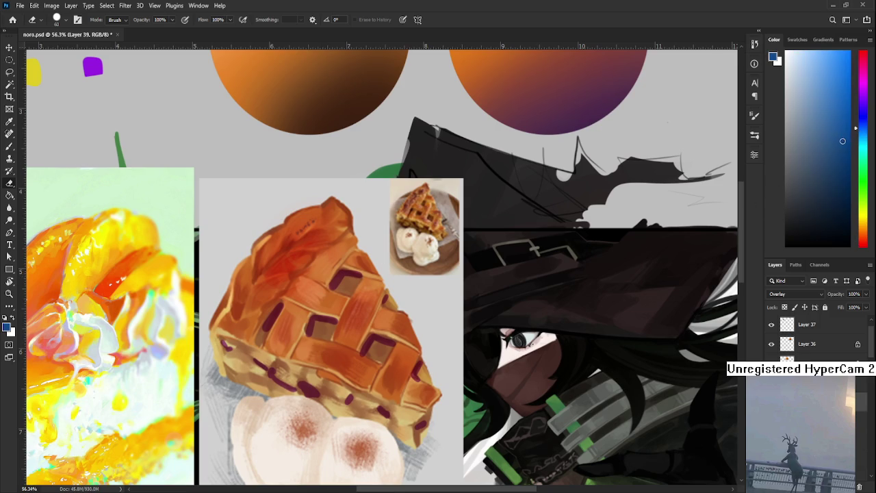
pyautogui.click(828, 134)
pyautogui.press('b')
pyautogui.moveTo(333, 322); pyautogui.dragTo(321, 328)
pyautogui.moveTo(345, 286); pyautogui.dragTo(344, 288)
pyautogui.moveTo(263, 330); pyautogui.dragTo(270, 362)
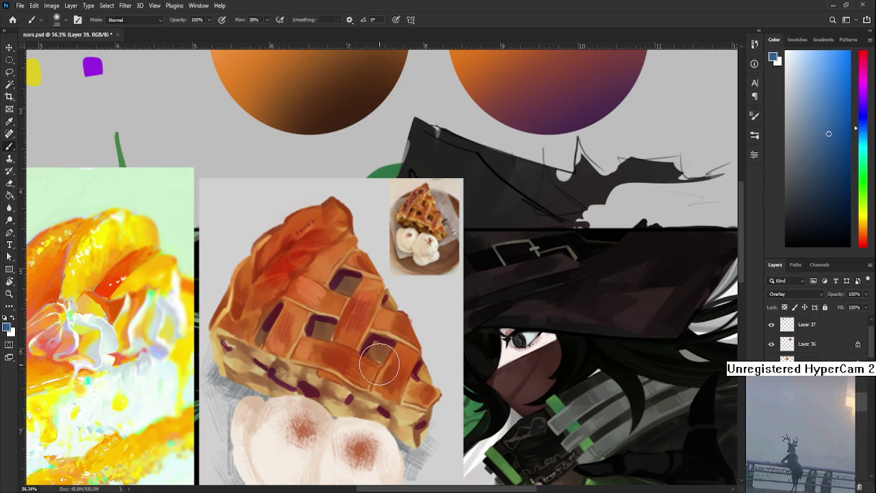
pyautogui.moveTo(431, 376); pyautogui.dragTo(405, 362)
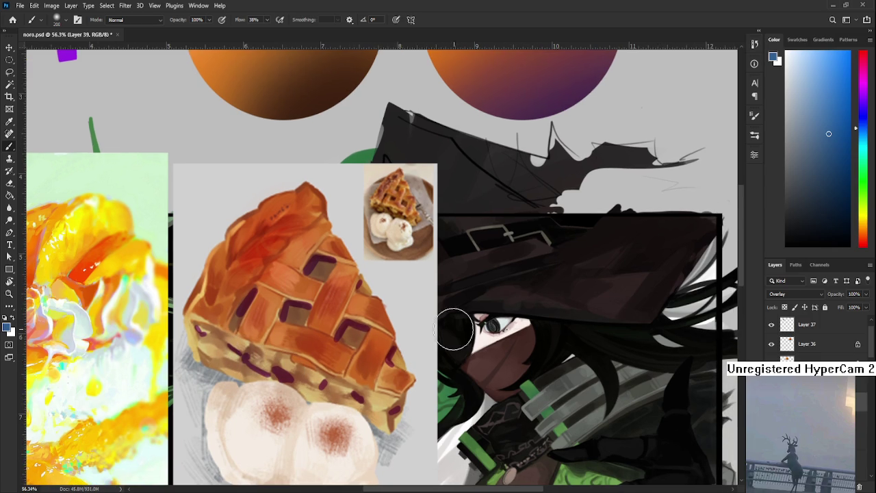
pyautogui.scroll(-10, 460, 335)
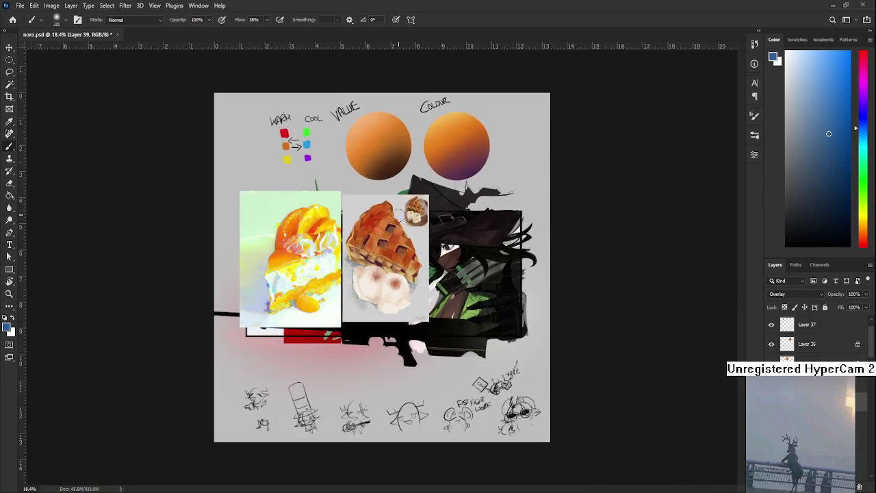
pyautogui.scroll(3, 400, 212)
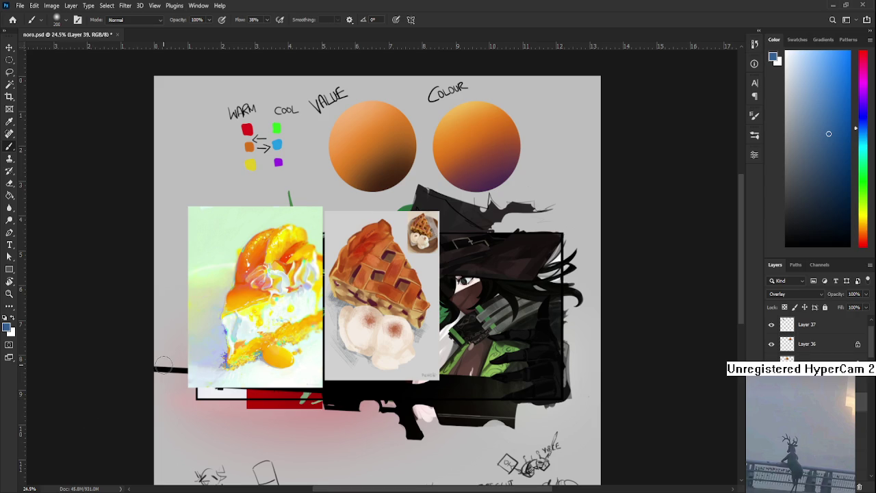
pyautogui.scroll(1, 431, 305)
pyautogui.moveTo(347, 243)
pyautogui.mouseDown()
pyautogui.moveTo(371, 277)
pyautogui.moveTo(405, 275)
pyautogui.mouseUp()
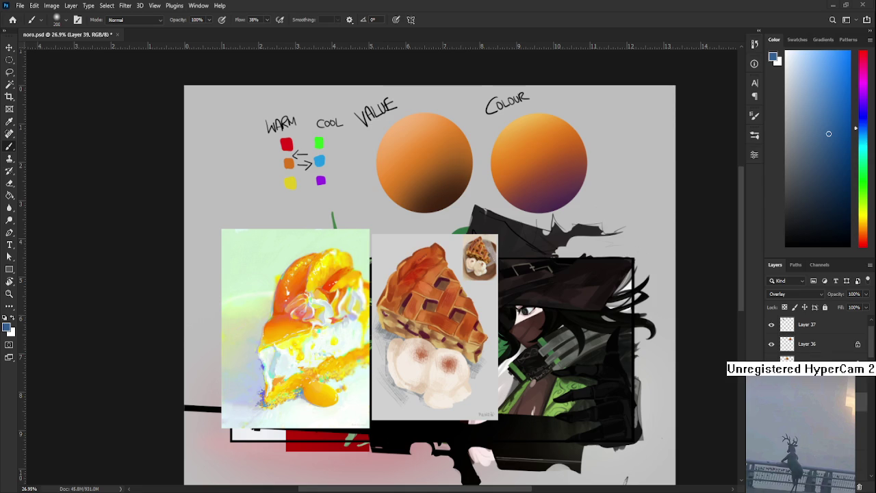
pyautogui.scroll(1, 444, 353)
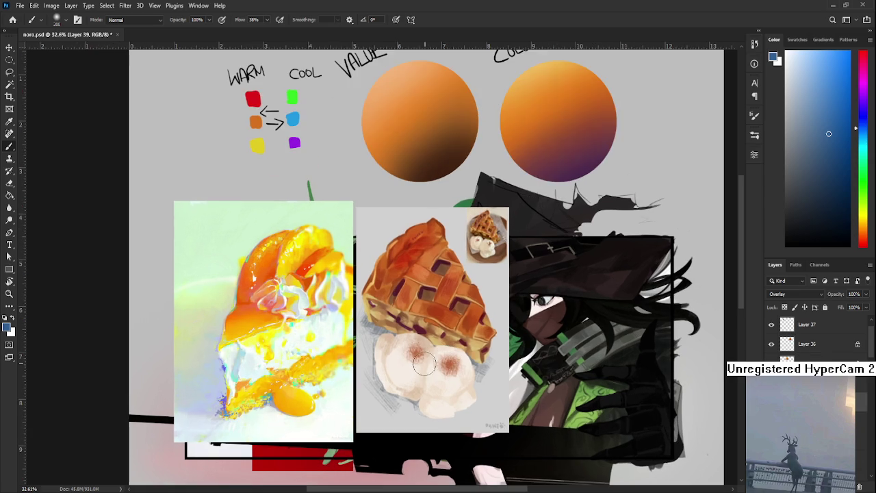
pyautogui.scroll(1, 787, 339)
pyautogui.click(771, 324)
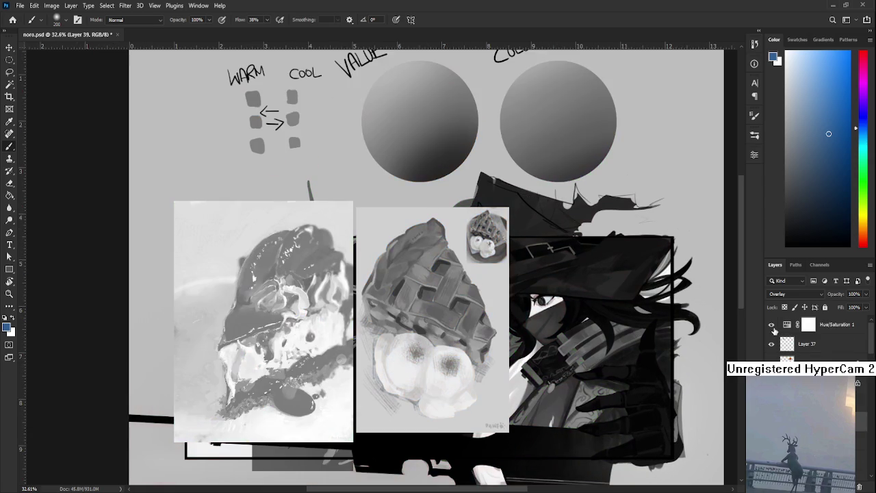
pyautogui.click(771, 324)
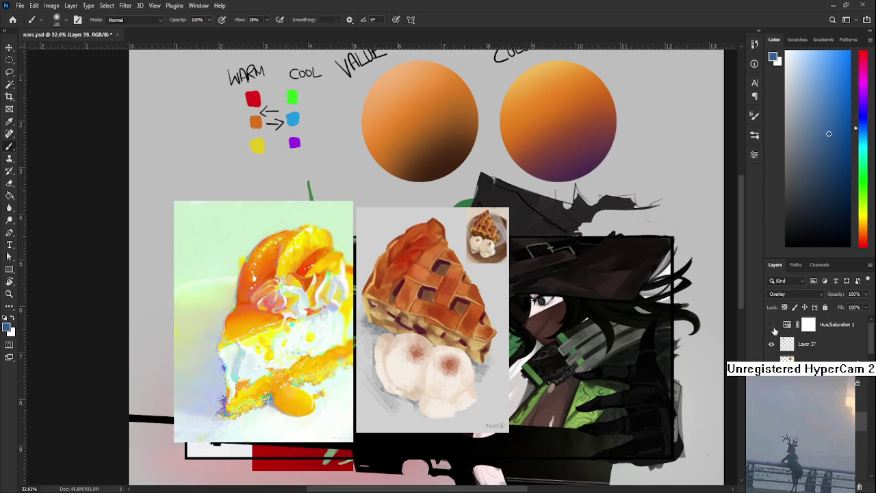
pyautogui.moveTo(443, 378); pyautogui.dragTo(383, 393)
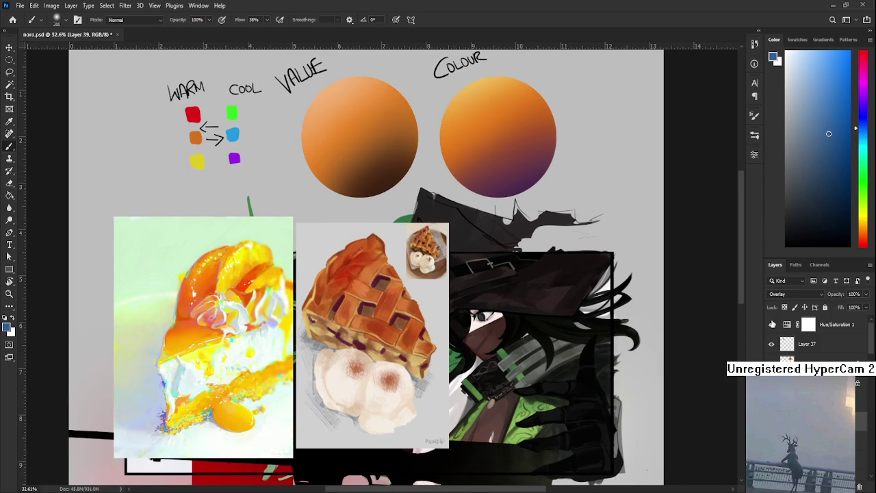
pyautogui.click(771, 325)
pyautogui.moveTo(546, 353); pyautogui.dragTo(540, 327)
pyautogui.scroll(-2, 541, 327)
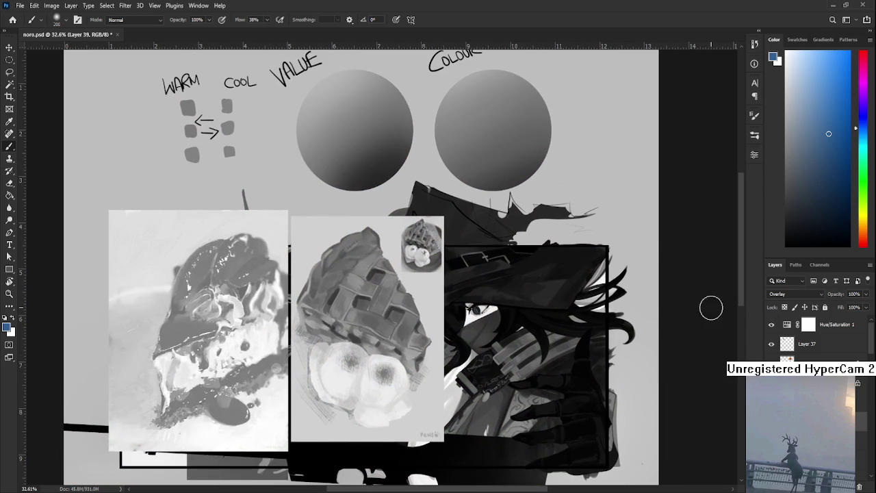
pyautogui.click(771, 324)
pyautogui.scroll(-1, 452, 301)
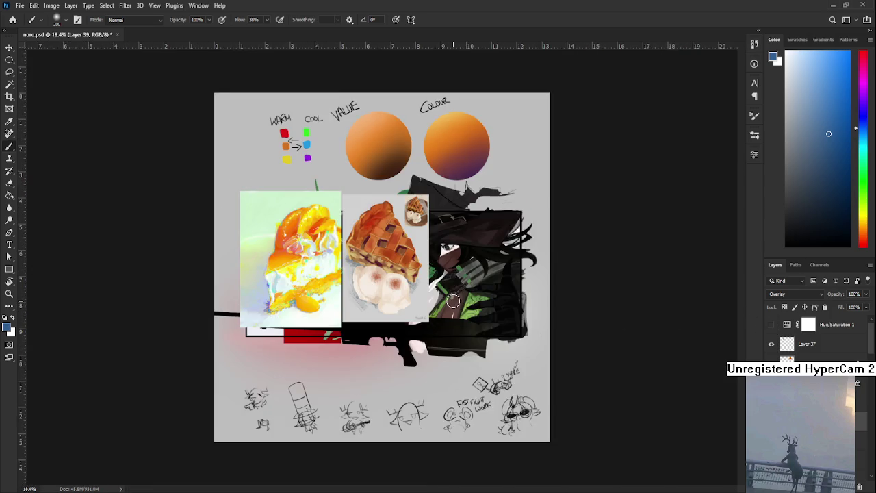
pyautogui.scroll(1, 453, 301)
pyautogui.scroll(2, 453, 301)
pyautogui.moveTo(425, 285); pyautogui.dragTo(415, 433)
pyautogui.scroll(-2, 415, 434)
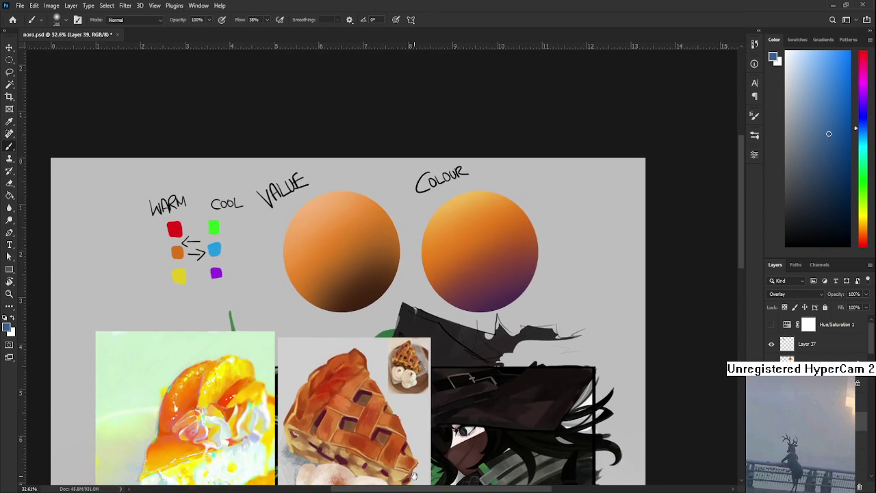
pyautogui.scroll(1, 427, 336)
pyautogui.scroll(1, 427, 335)
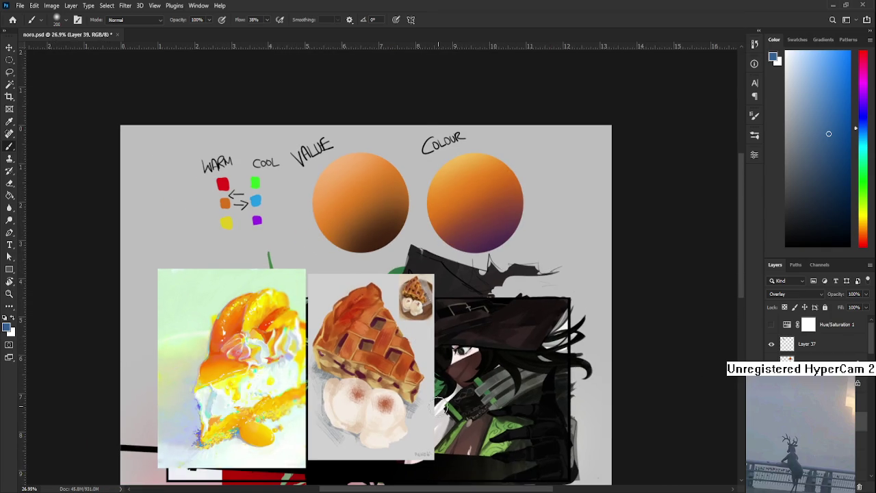
pyautogui.scroll(-1, 424, 361)
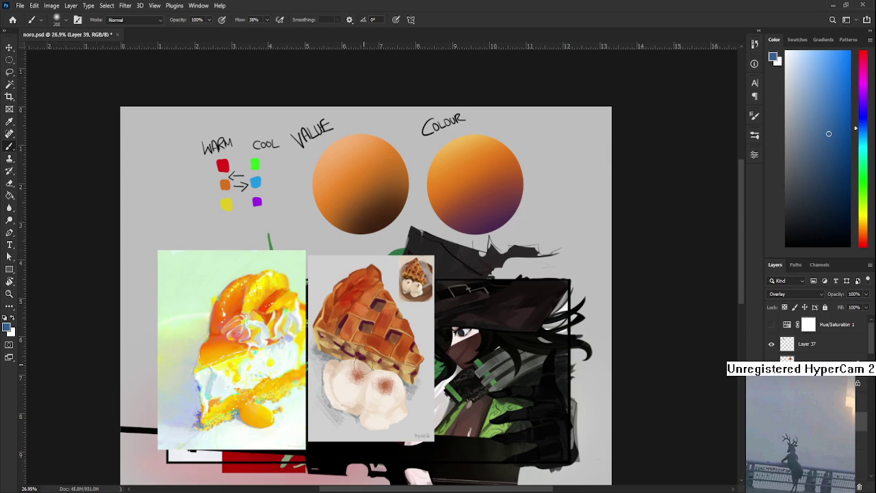
pyautogui.scroll(3, 373, 373)
pyautogui.moveTo(381, 384)
pyautogui.mouseDown()
pyautogui.moveTo(409, 370)
pyautogui.moveTo(401, 375)
pyautogui.mouseUp()
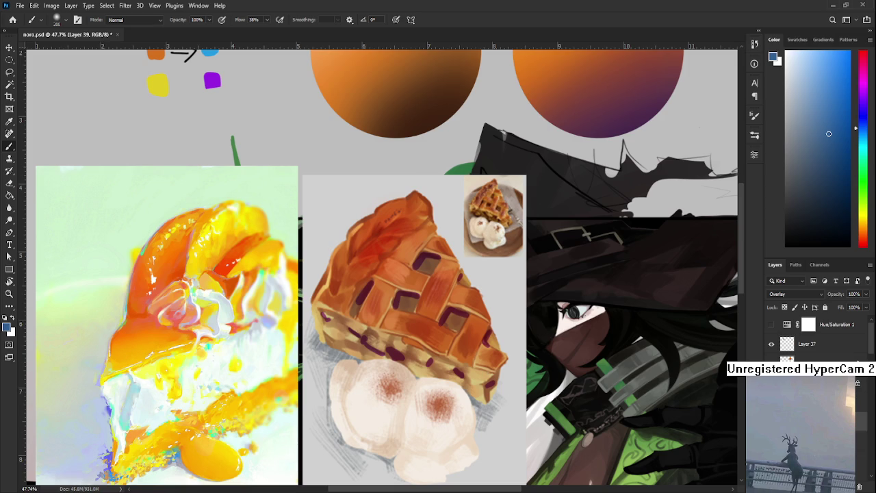
pyautogui.press('Delete')
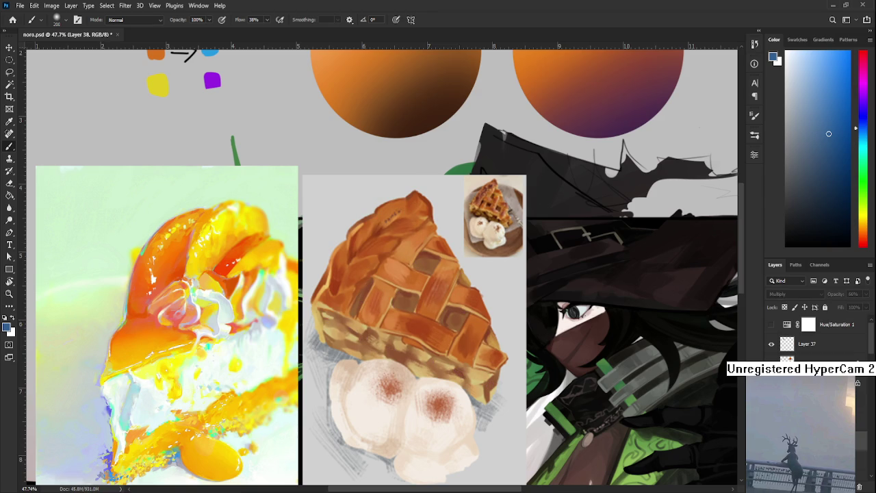
# Add a Hue/Saturation adjustment over the pie and set its opacity to 57%.
pyautogui.hotkey('ctrl', 'u')
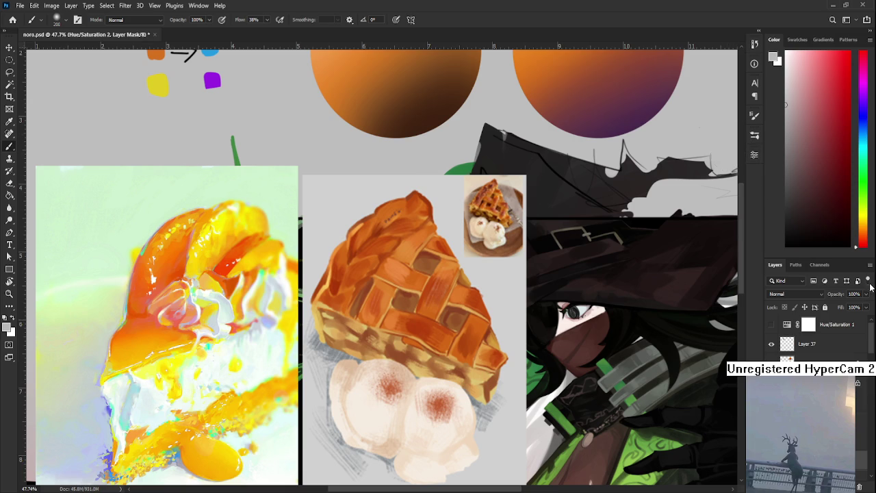
pyautogui.moveTo(865, 294); pyautogui.dragTo(852, 306)
pyautogui.moveTo(558, 393)
pyautogui.mouseDown()
pyautogui.moveTo(531, 341)
pyautogui.moveTo(721, 421)
pyautogui.moveTo(691, 407)
pyautogui.moveTo(466, 366)
pyautogui.mouseUp()
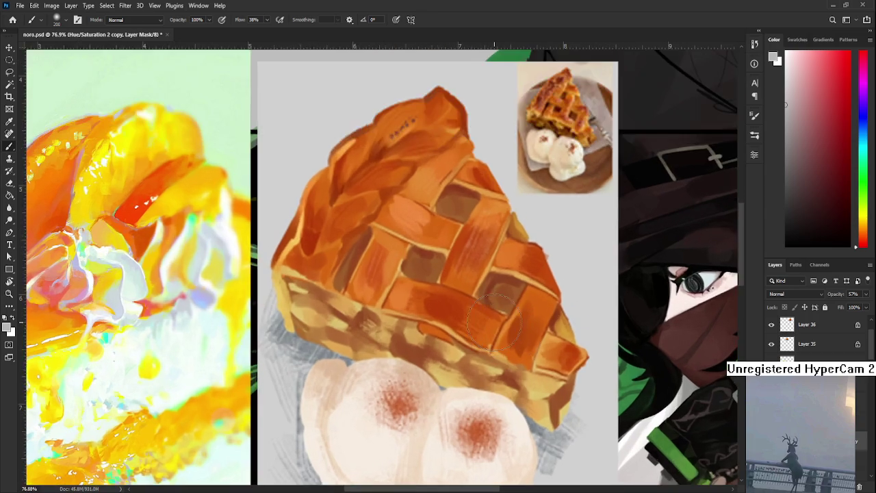
pyautogui.scroll(3, 466, 367)
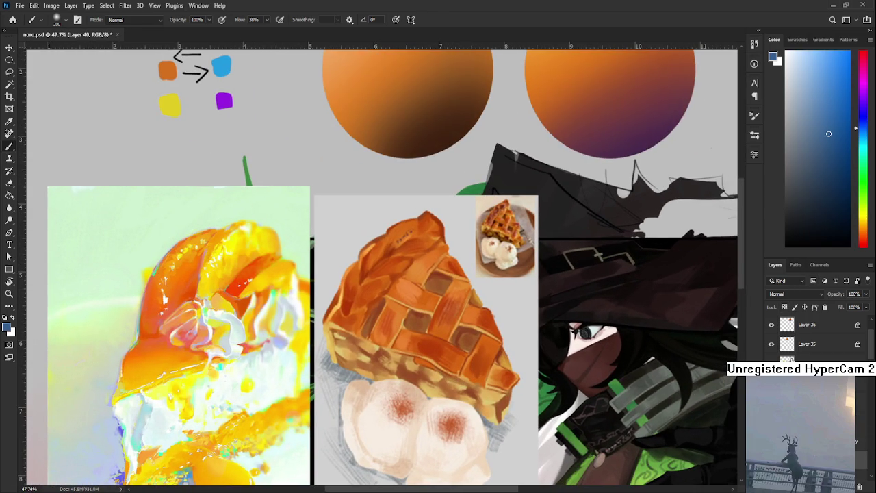
# Pick a lighter blue and enlarge the brush to 250 for the shadow wash.
pyautogui.moveTo(606, 346); pyautogui.dragTo(601, 328)
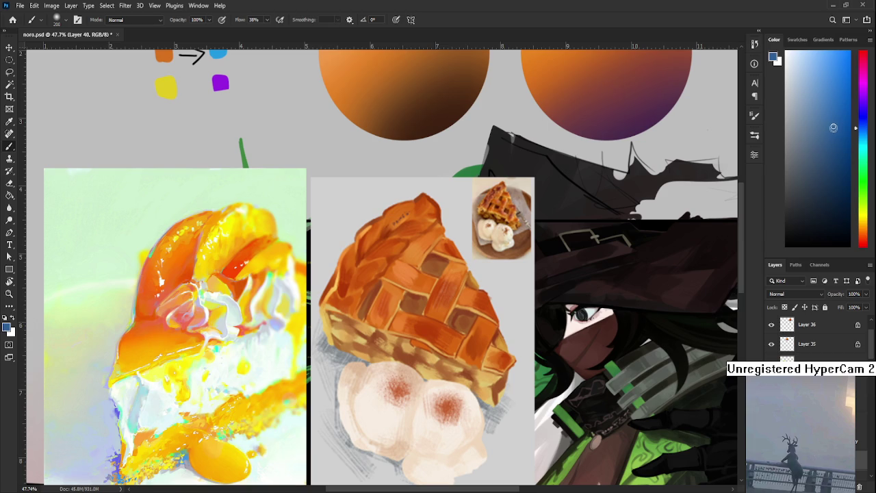
pyautogui.scroll(-7, 802, 294)
pyautogui.scroll(-1, 789, 332)
pyautogui.scroll(-1, 785, 308)
pyautogui.scroll(-2, 785, 308)
pyautogui.scroll(-1, 785, 308)
pyautogui.click(830, 95)
pyautogui.press(']')
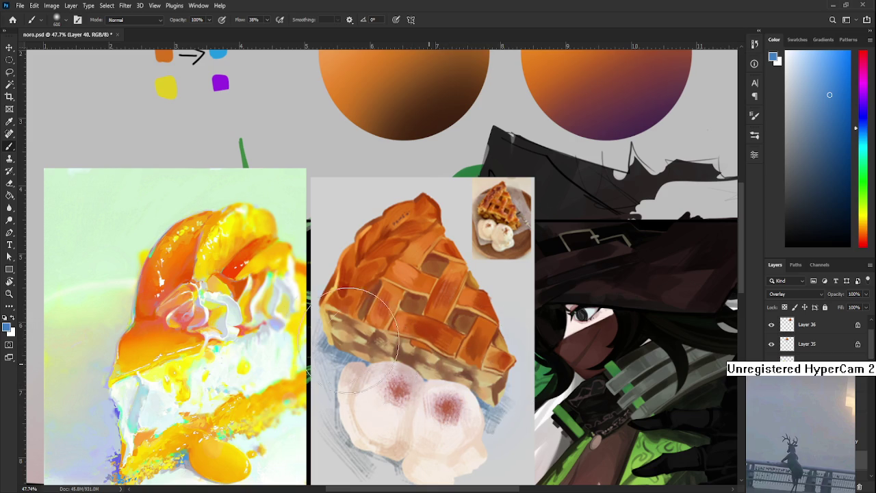
pyautogui.scroll(-2, 352, 298)
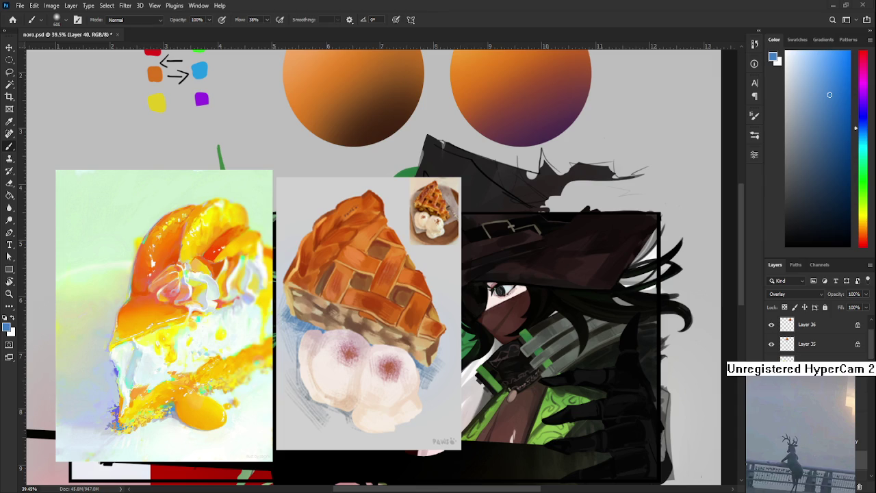
# Delete the applepie and cake layers, then return to the top of the sheet.
pyautogui.scroll(-2, 373, 267)
pyautogui.scroll(-2, 372, 267)
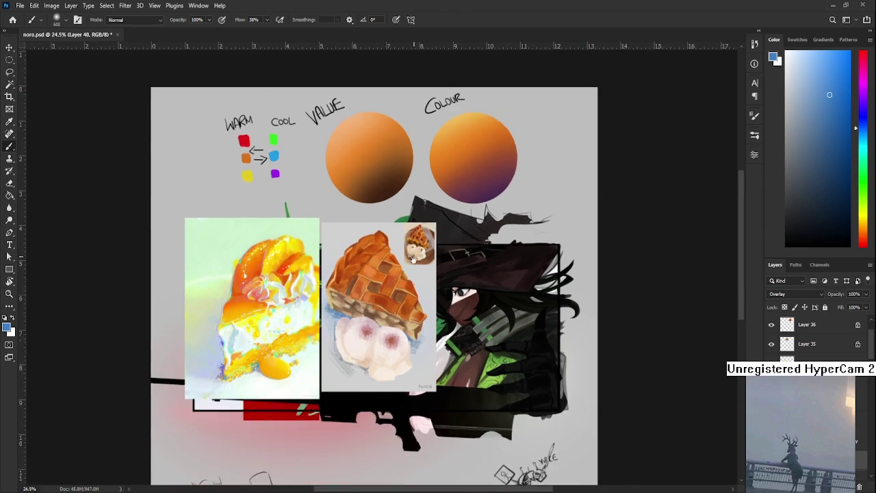
pyautogui.scroll(-1, 372, 267)
pyautogui.click(857, 481)
pyautogui.click(858, 482)
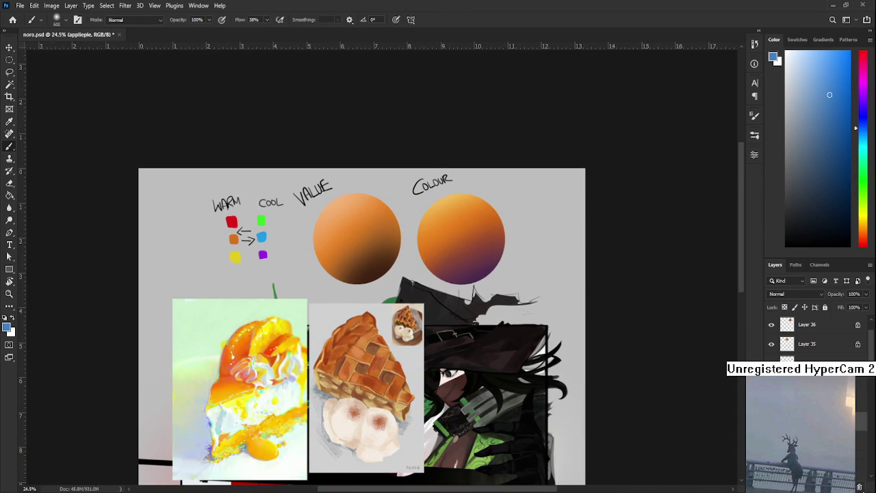
pyautogui.click(859, 486)
pyautogui.click(860, 486)
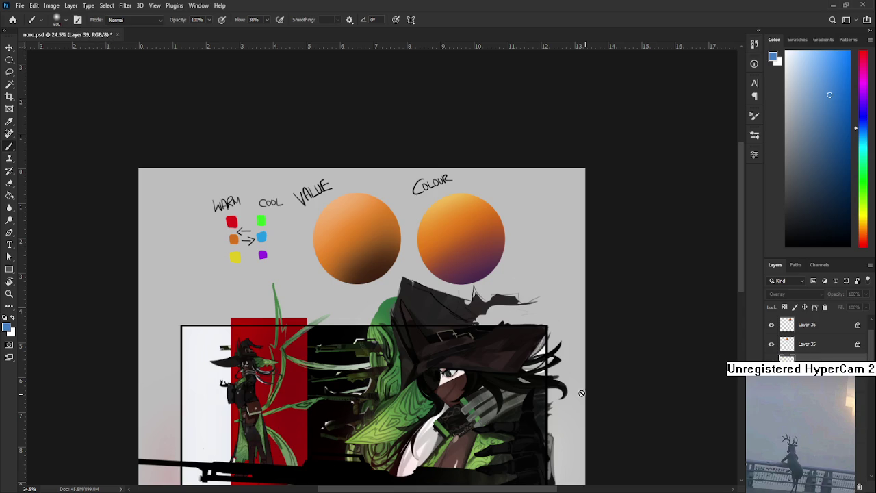
pyautogui.scroll(2, 423, 317)
pyautogui.scroll(2, 431, 342)
pyautogui.moveTo(440, 363); pyautogui.dragTo(441, 394)
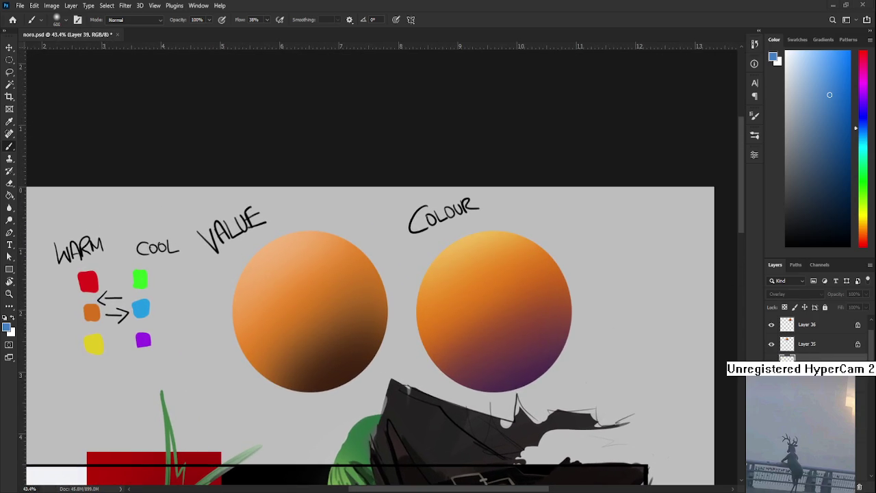